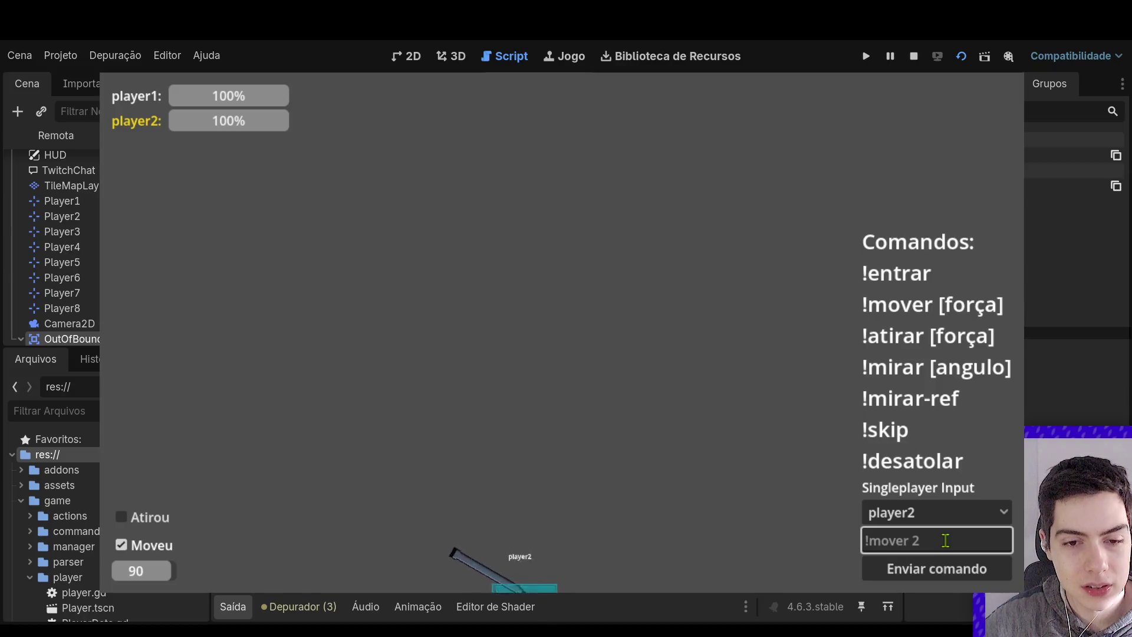
Stop the running game, set a breakpoint on line 143 of player.gd, and save
{"action": "key", "text": "F8"}
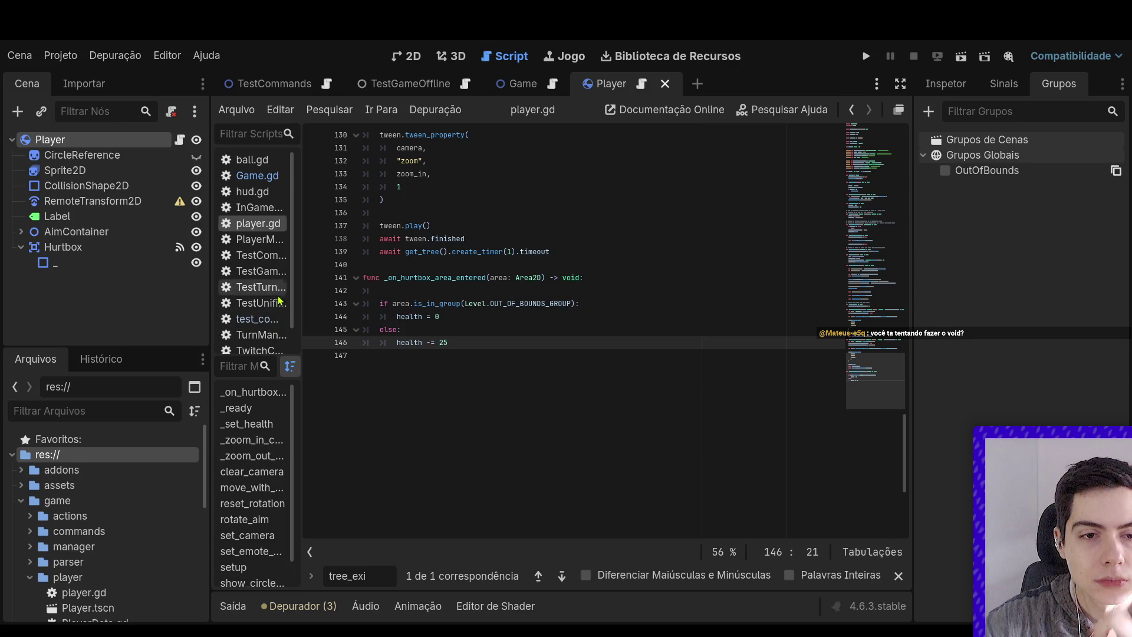
{"action": "left_click", "coordinate": [314, 303]}
{"action": "left_click", "coordinate": [572, 263]}
{"action": "key", "text": "F5"}
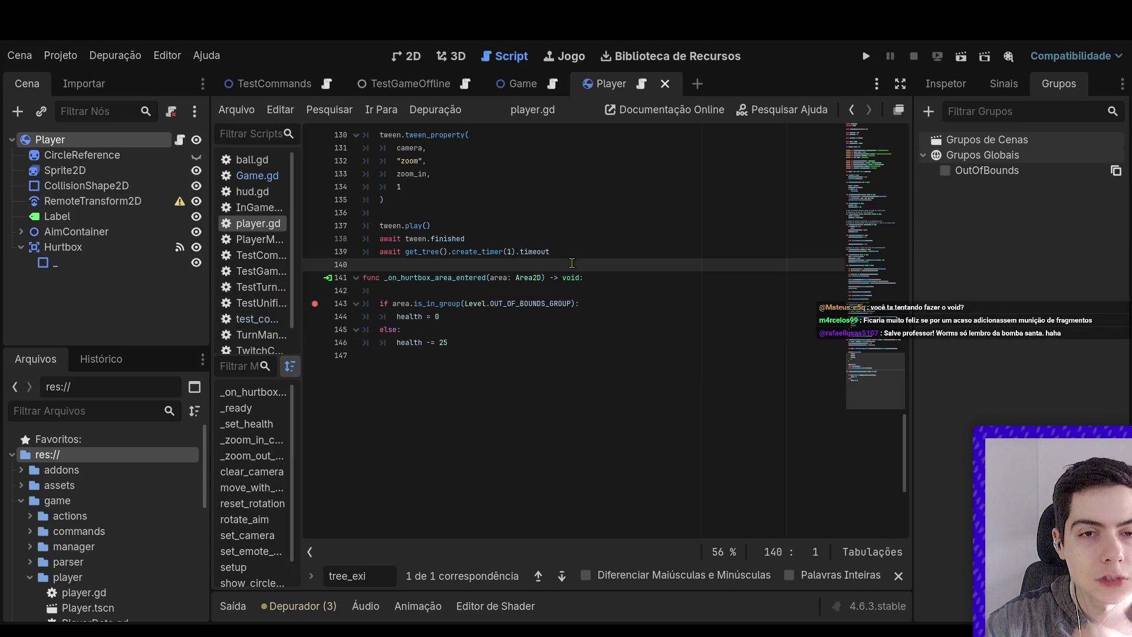
Inspect the Hurtbox node's Area2D properties, then open the TestCommands scene
{"action": "mouse_move", "coordinate": [298, 79]}
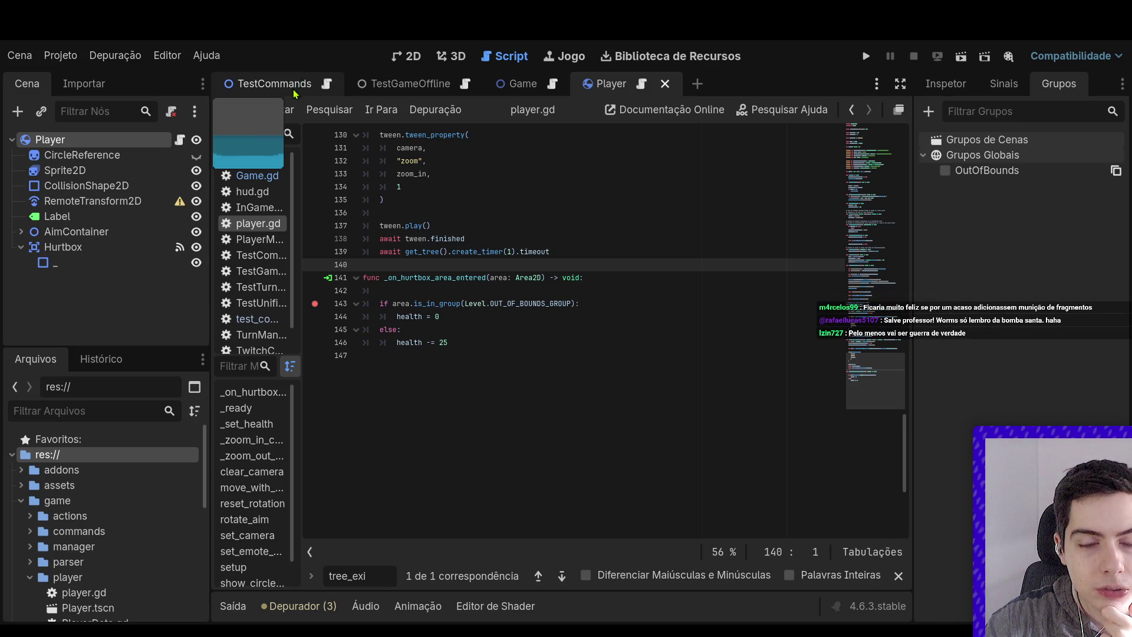
{"action": "left_click", "coordinate": [129, 252]}
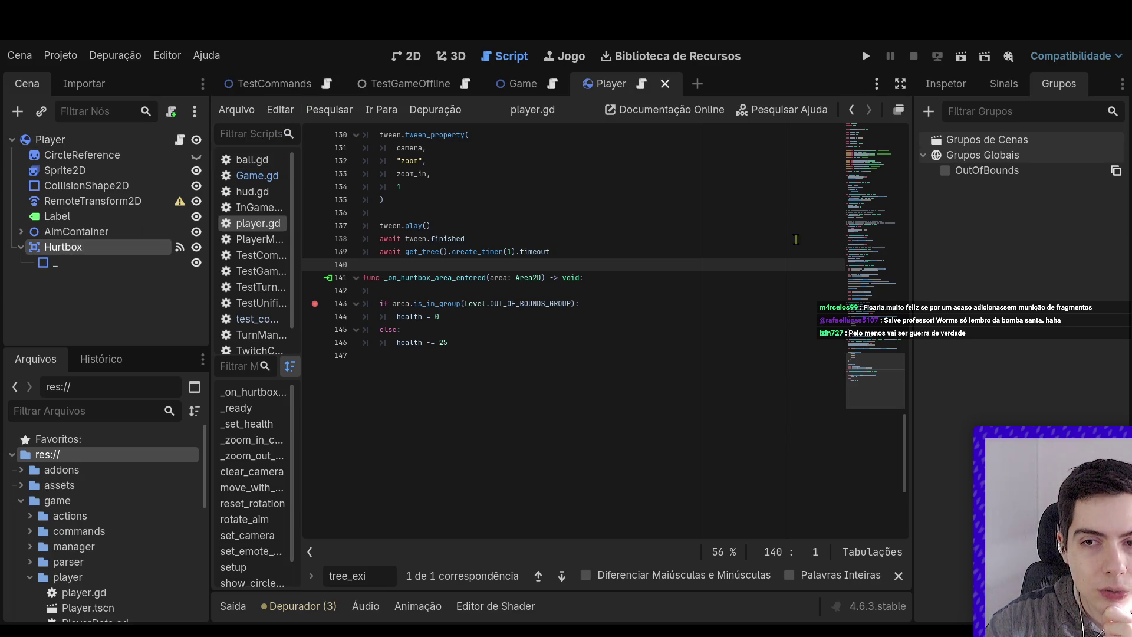
{"action": "left_click", "coordinate": [952, 89]}
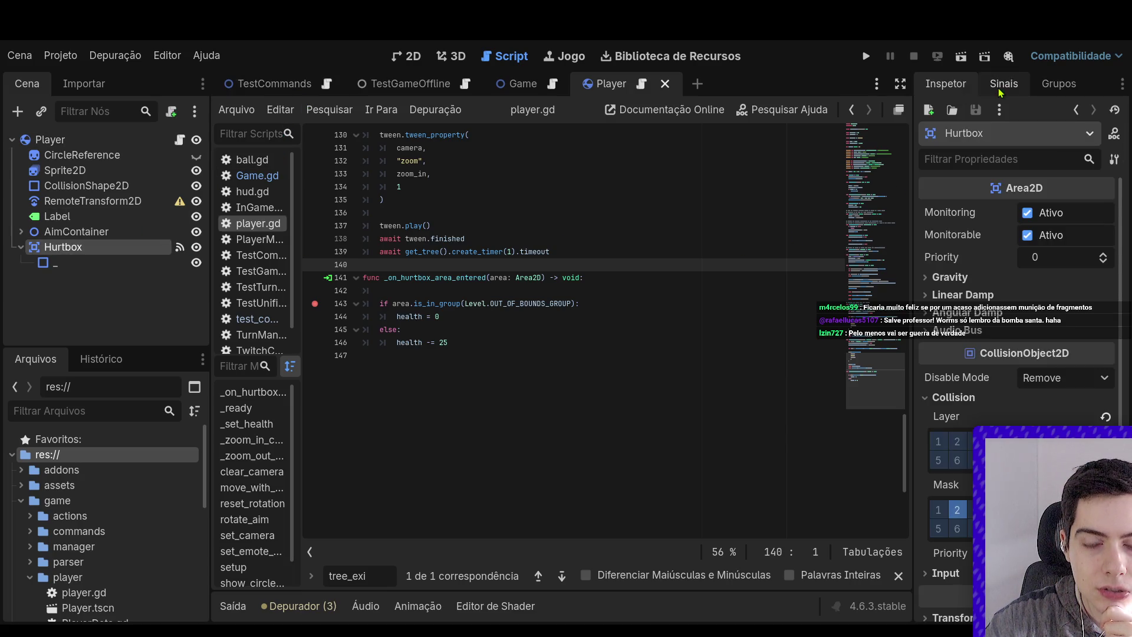
{"action": "left_click", "coordinate": [250, 88]}
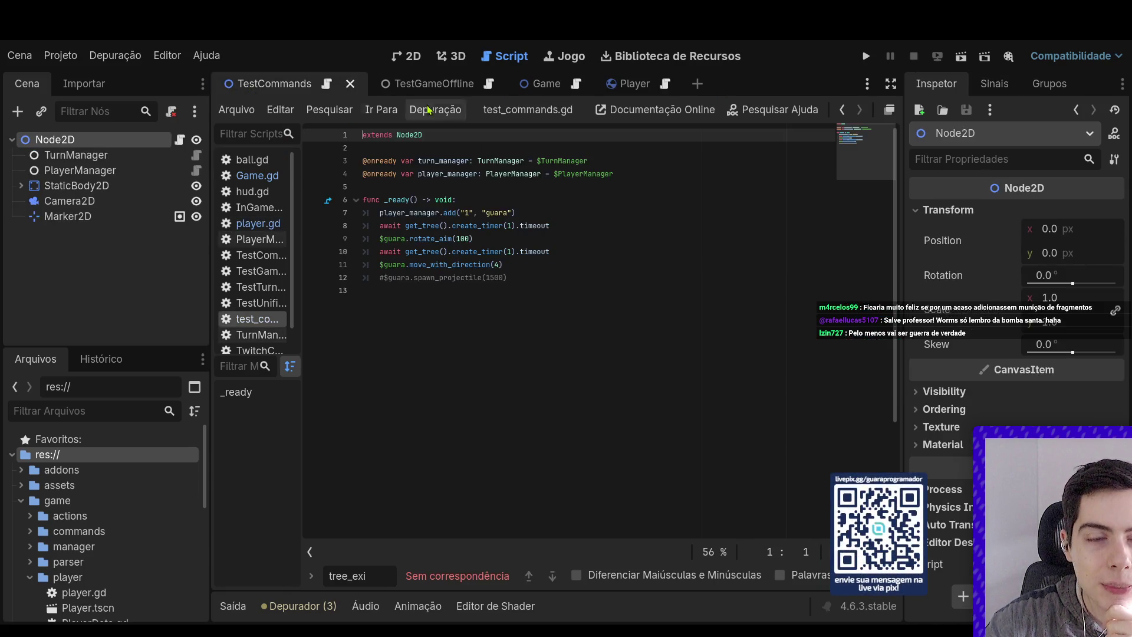
Enable collision mask layer 2 on OutOfBounds and save the Game scene
{"action": "left_click", "coordinate": [542, 84]}
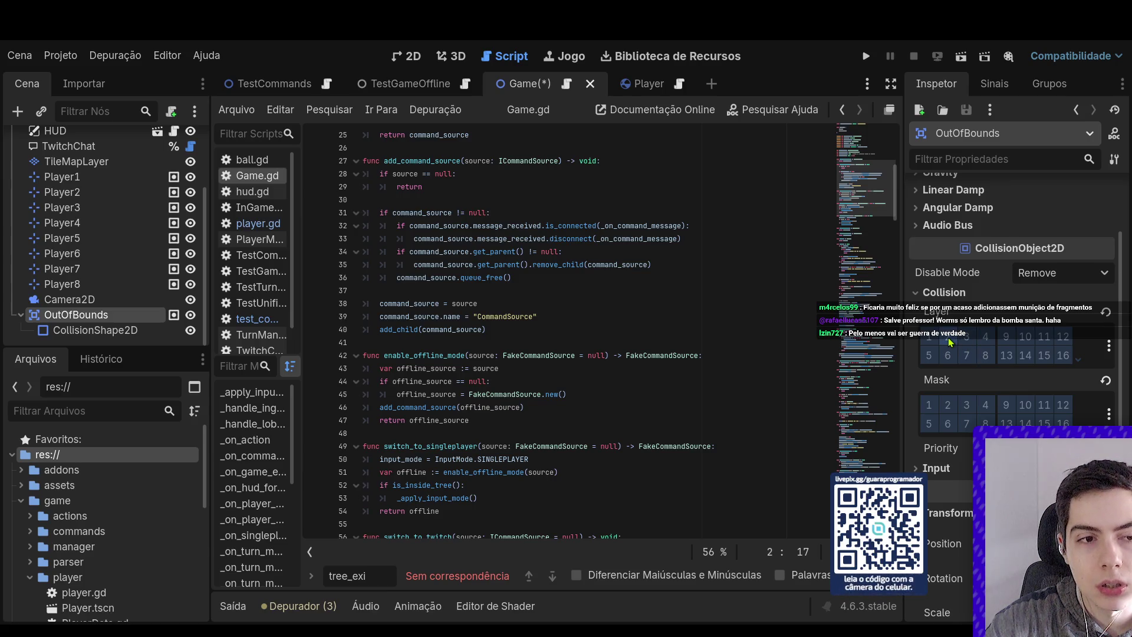
{"action": "left_click", "coordinate": [947, 410]}
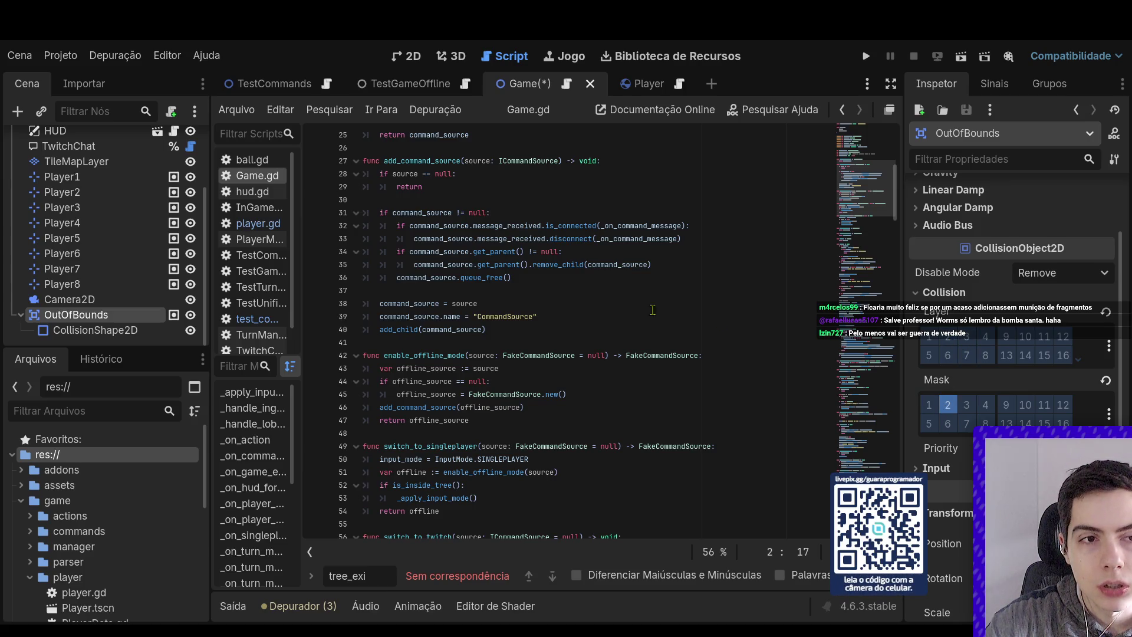
{"action": "key", "text": "ctrl+s"}
Open projectiles/ball.tscn from the FileSystem dock and select its Hitbox node
{"action": "left_click", "coordinate": [89, 411]}
{"action": "type", "text": "B"}
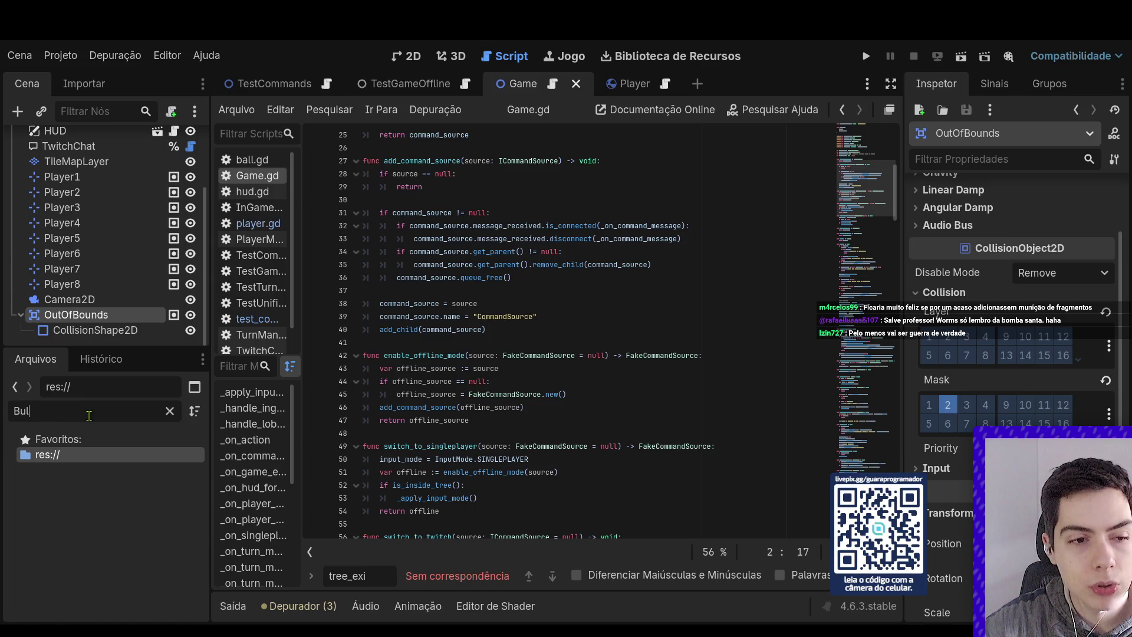
{"action": "key", "text": "BackSpace"}
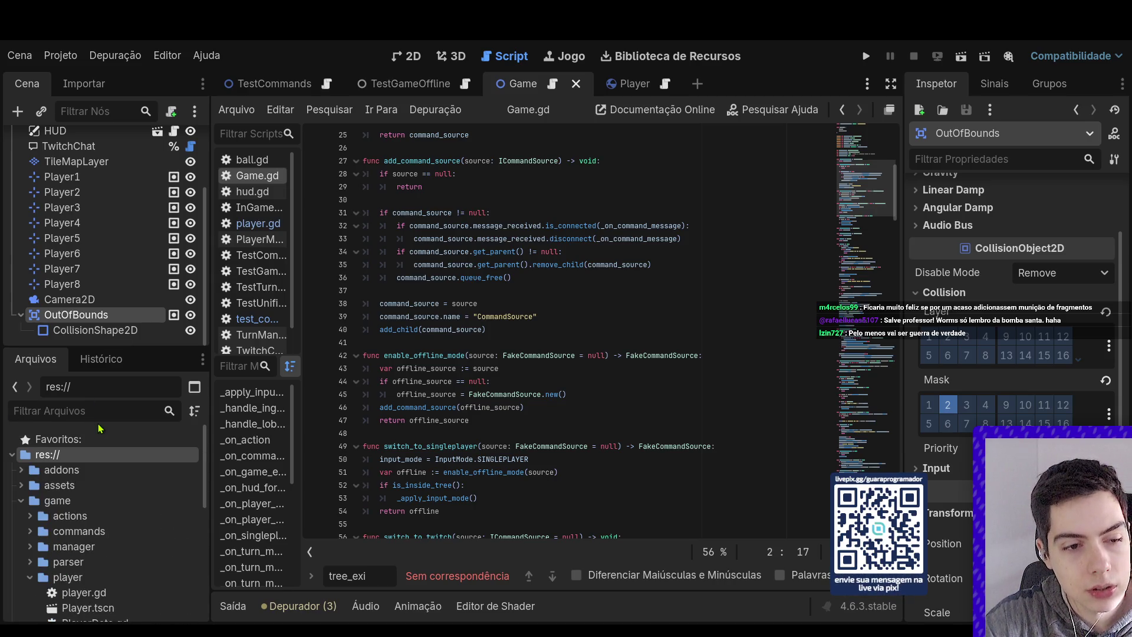
{"action": "scroll", "coordinate": [106, 548], "scroll_direction": "down", "scroll_amount": 3}
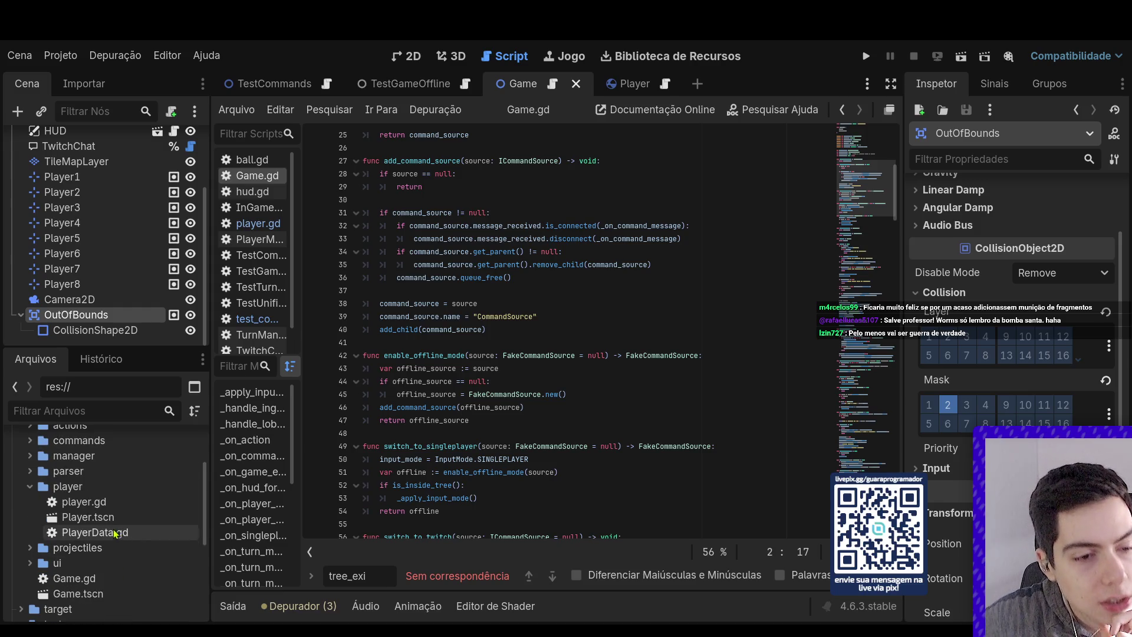
{"action": "double_click", "coordinate": [76, 548]}
{"action": "double_click", "coordinate": [70, 578]}
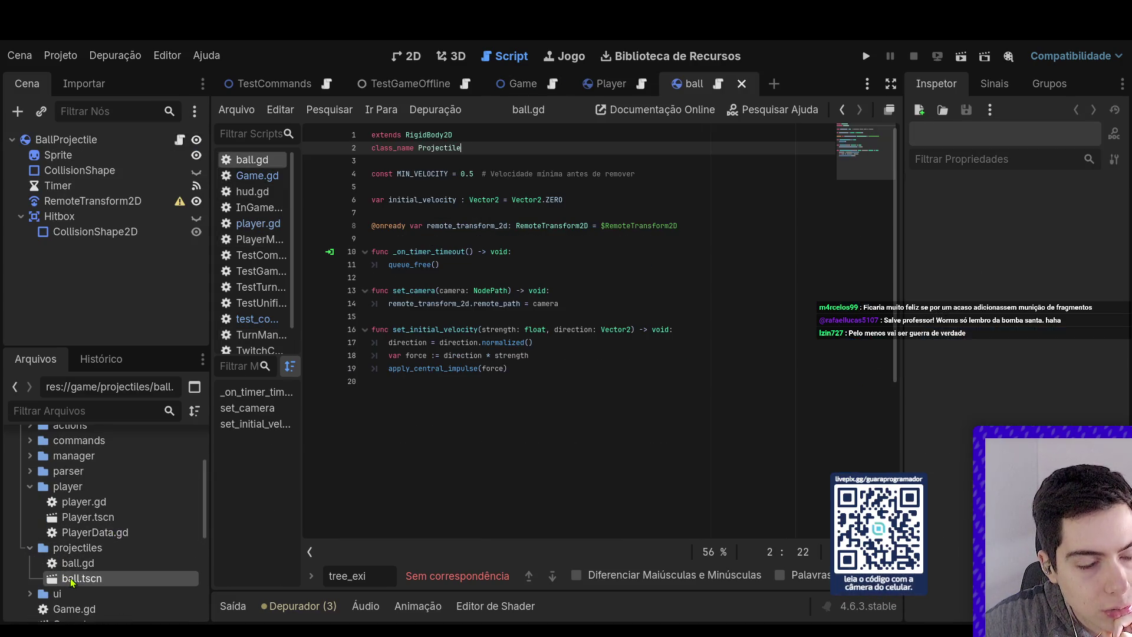
{"action": "left_click", "coordinate": [65, 217]}
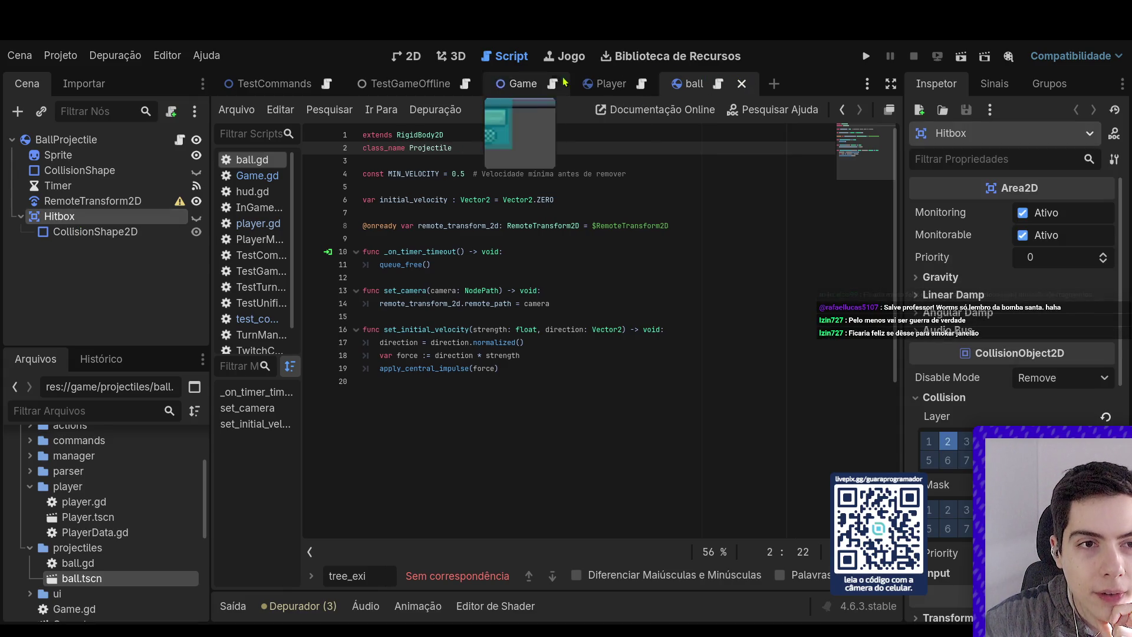
Return to the Game scene's Game.gd script and run the game, restarting it once
{"action": "left_click", "coordinate": [607, 83]}
{"action": "left_click", "coordinate": [509, 86]}
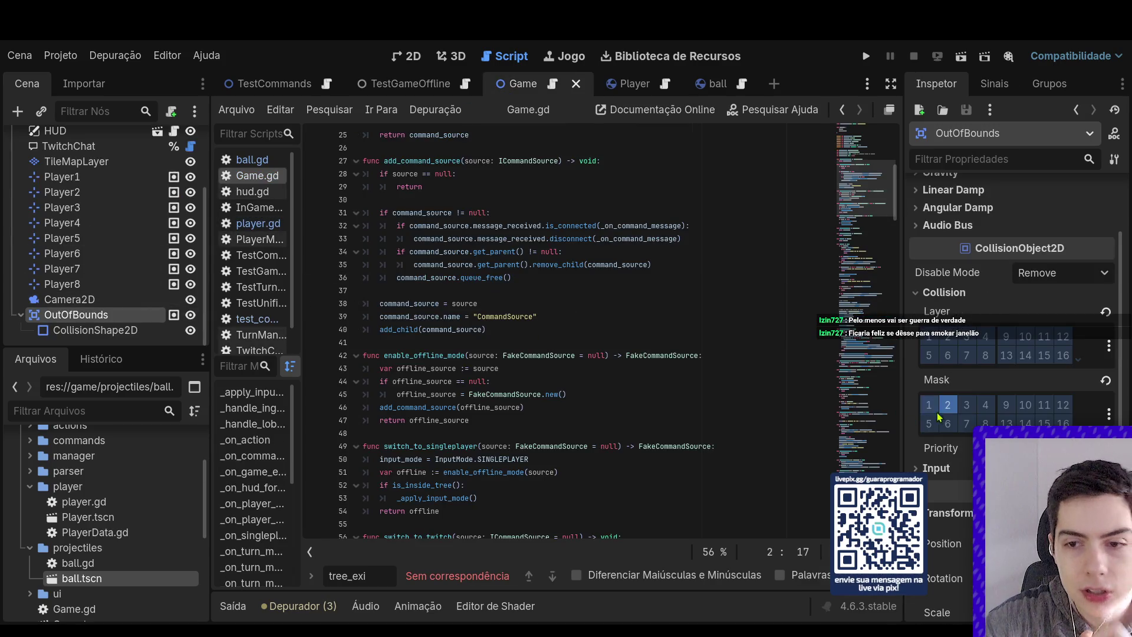
{"action": "left_click", "coordinate": [608, 84]}
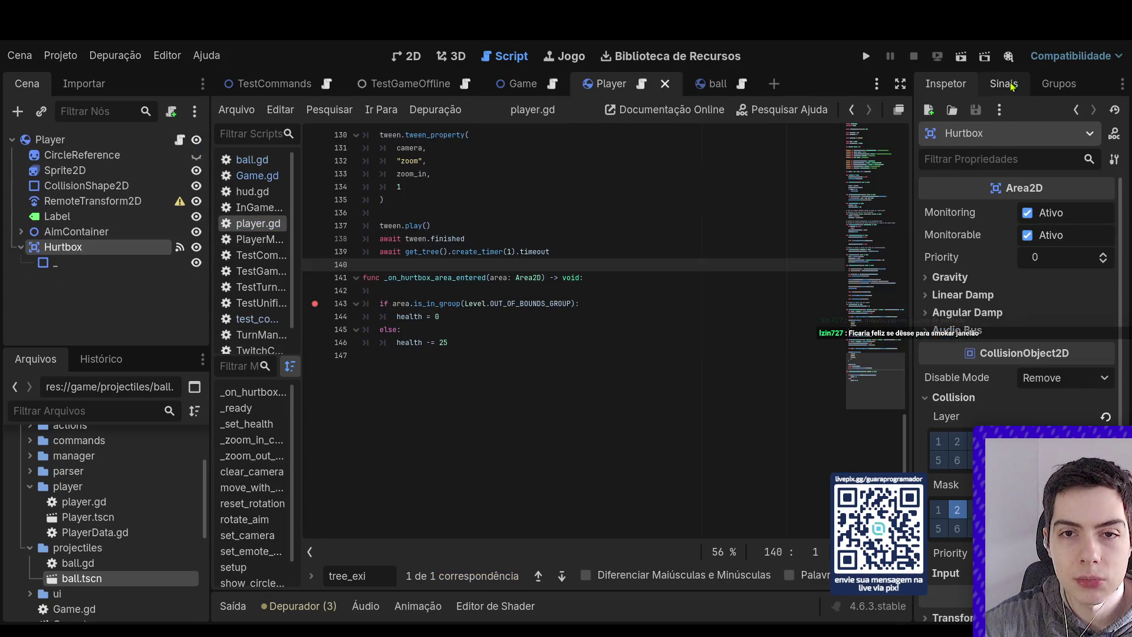
{"action": "left_click", "coordinate": [543, 85]}
{"action": "key", "text": "F6"}
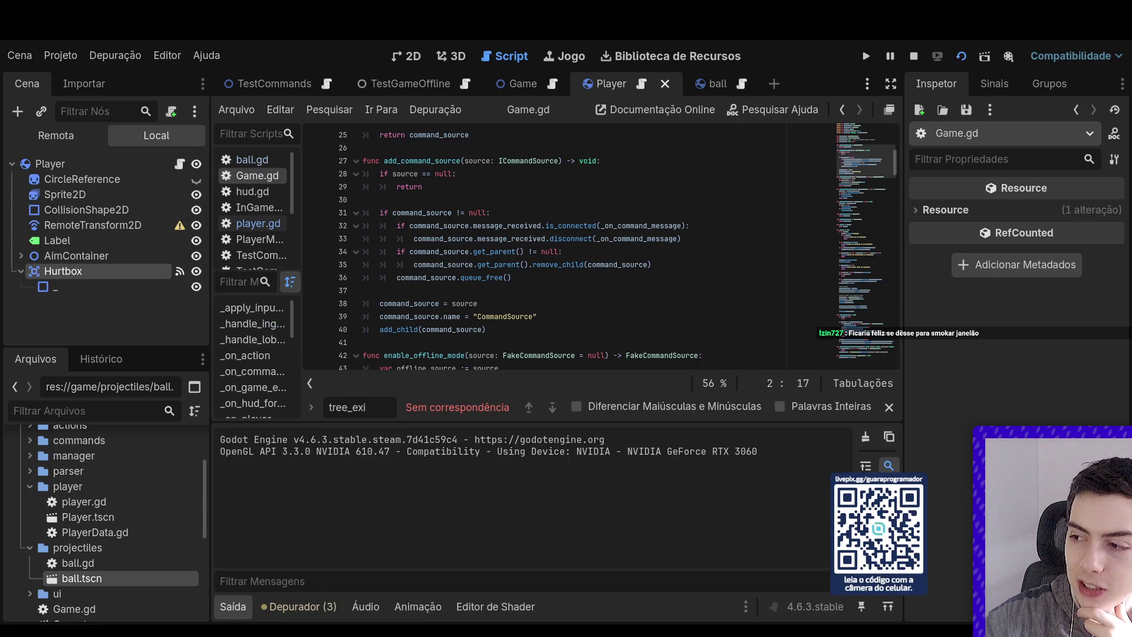
{"action": "left_click", "coordinate": [521, 83]}
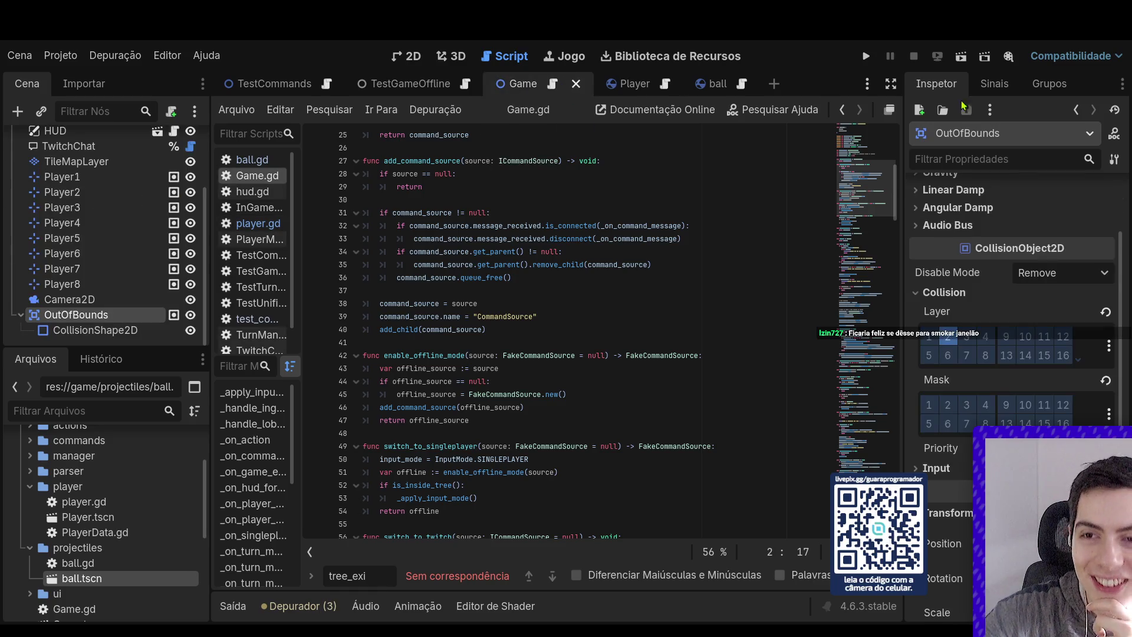
{"action": "left_click", "coordinate": [960, 57]}
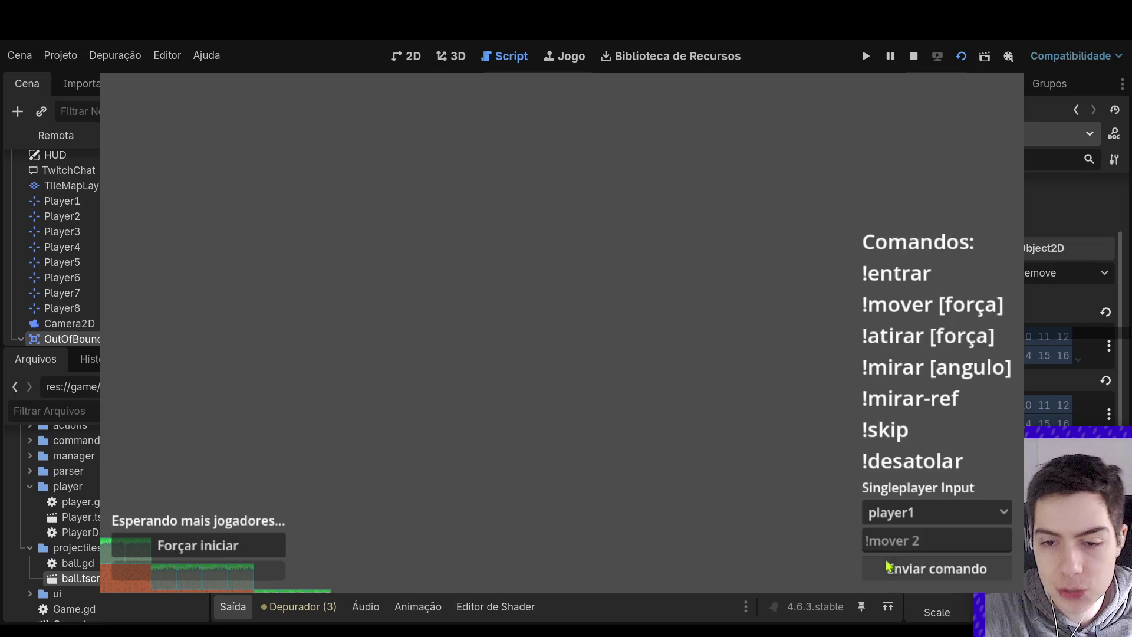
Have player1 and player2 join the match by sending !entrar for each
{"action": "left_click", "coordinate": [892, 540]}
{"action": "type", "text": "!mov"}
{"action": "key", "text": "BackSpace"}
{"action": "key", "text": "BackSpace"}
{"action": "key", "text": "BackSpace"}
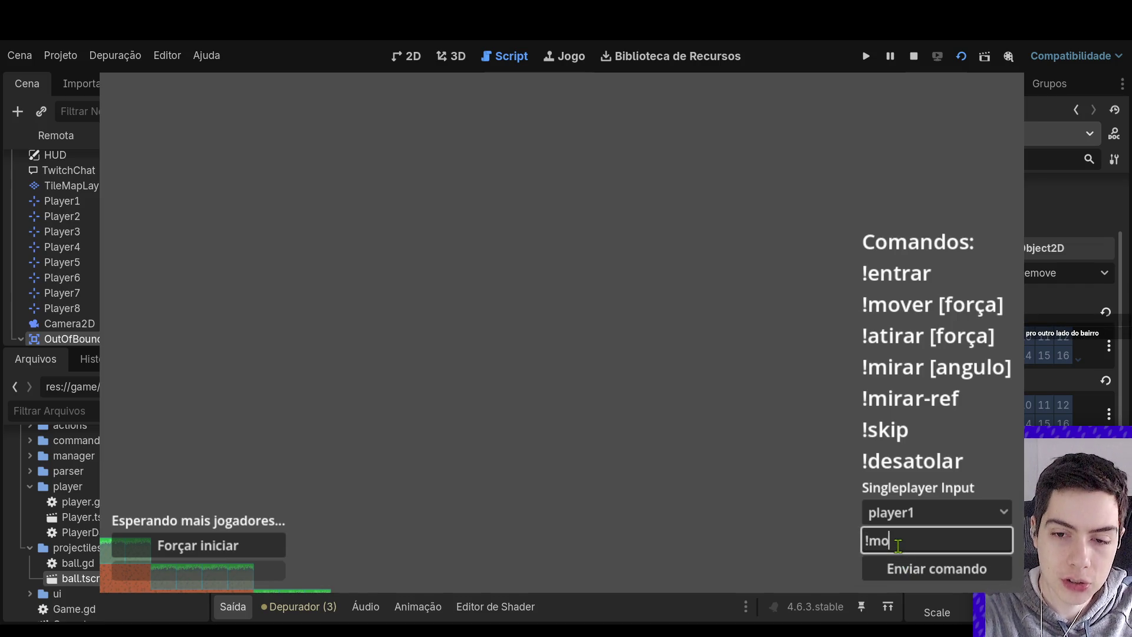
{"action": "type", "text": "entrar"}
{"action": "key", "text": "Return"}
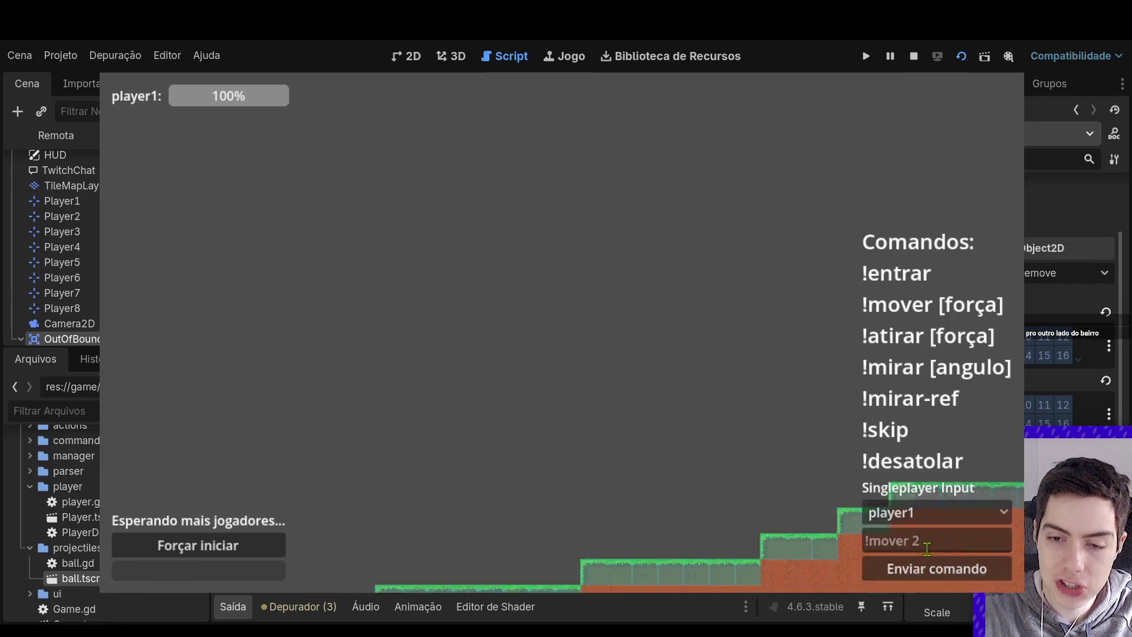
{"action": "left_click", "coordinate": [931, 511]}
{"action": "left_click", "coordinate": [908, 558]}
{"action": "left_click", "coordinate": [934, 541]}
{"action": "type", "text": "!entrar"}
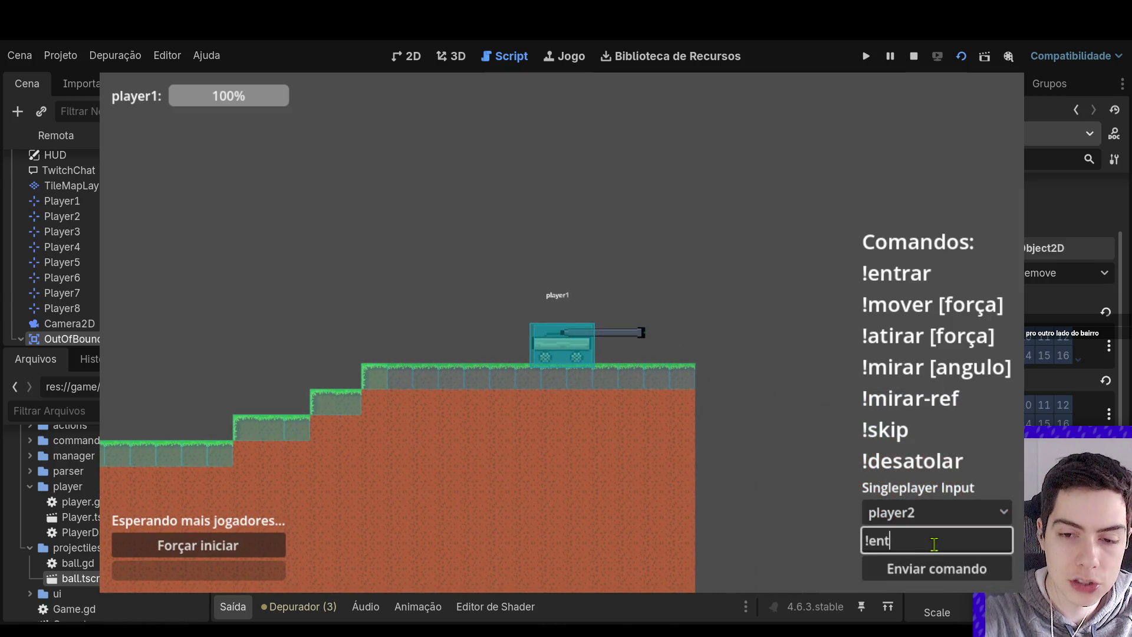
{"action": "left_click", "coordinate": [933, 567]}
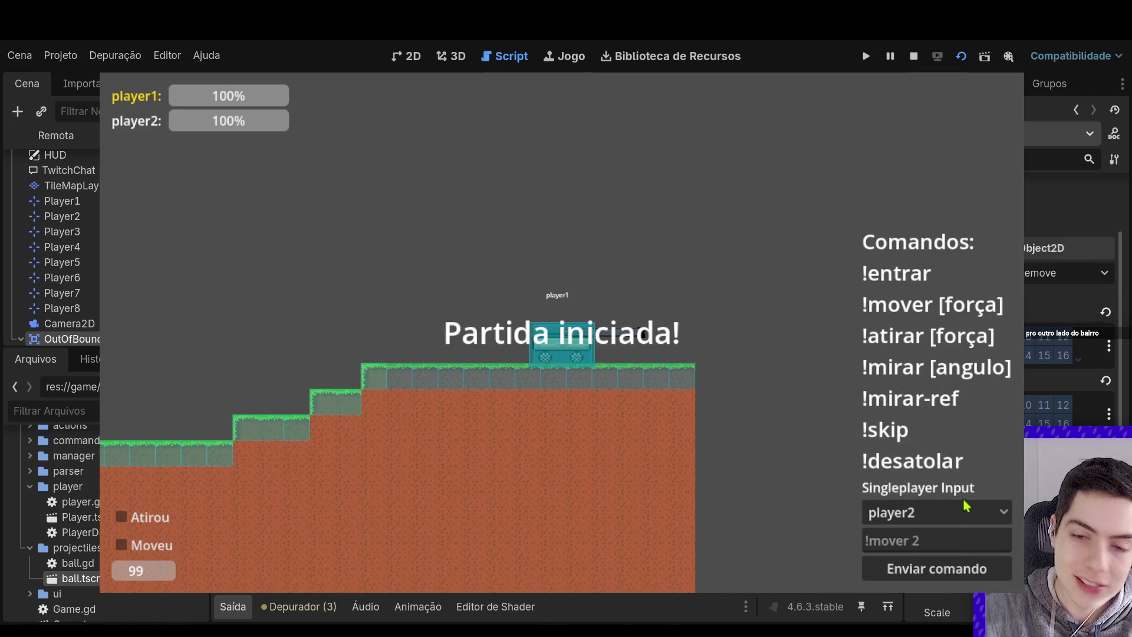
Send '!mover 2' as player1, resume the paused game, and stop it at 0% health
{"action": "left_click", "coordinate": [932, 512]}
{"action": "left_click", "coordinate": [907, 538]}
{"action": "left_click", "coordinate": [969, 540]}
{"action": "type", "text": "!mover 2"}
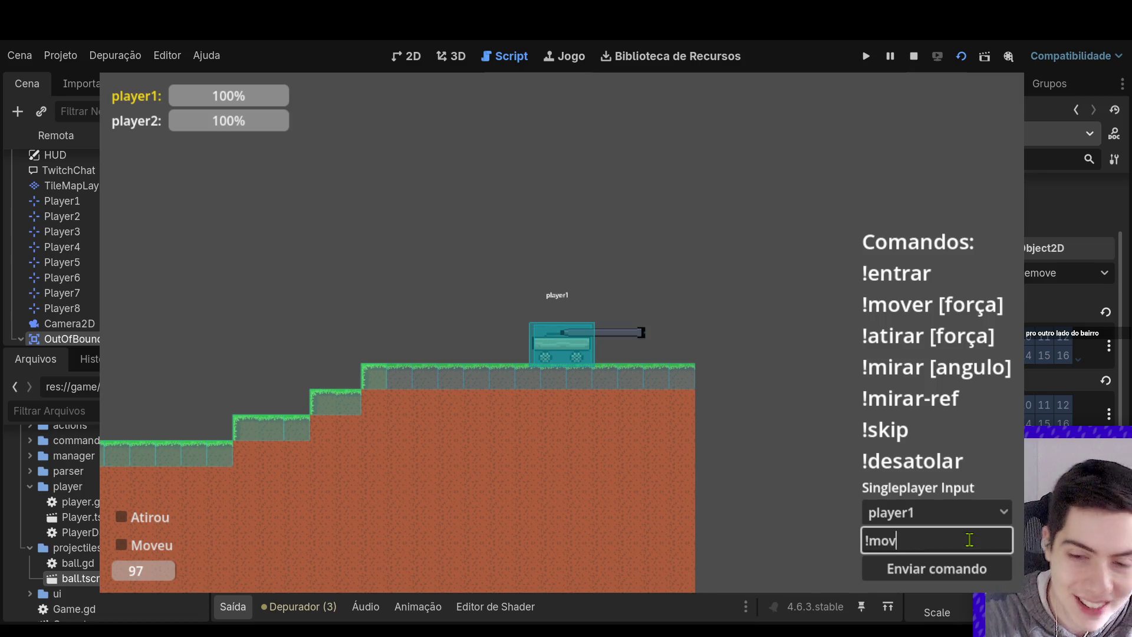
{"action": "left_click", "coordinate": [962, 566]}
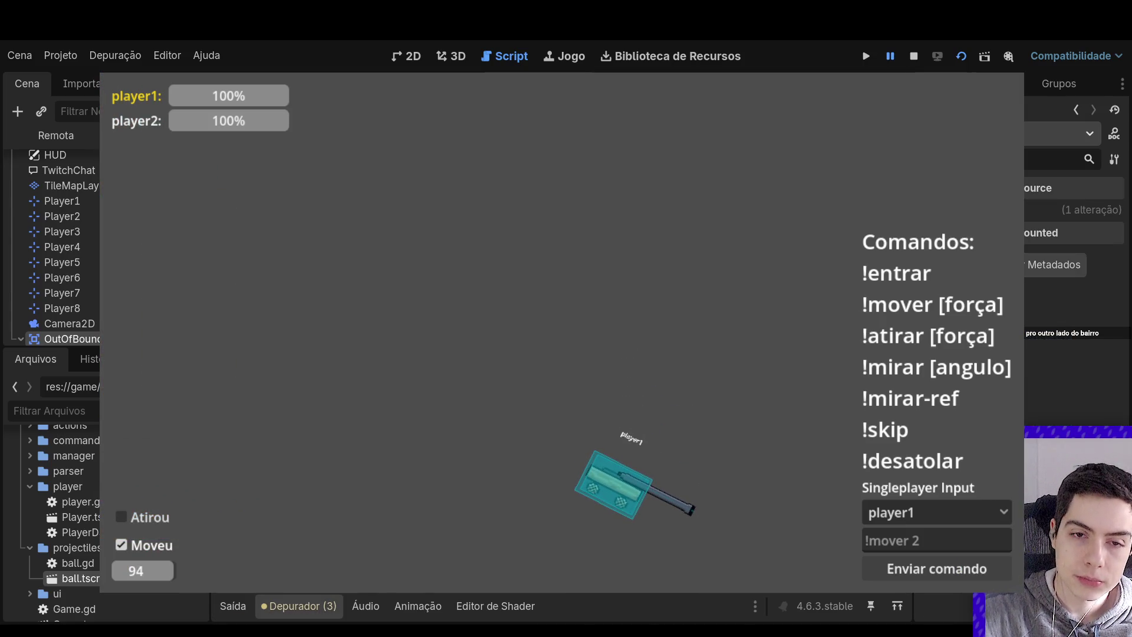
{"action": "key", "text": "F12"}
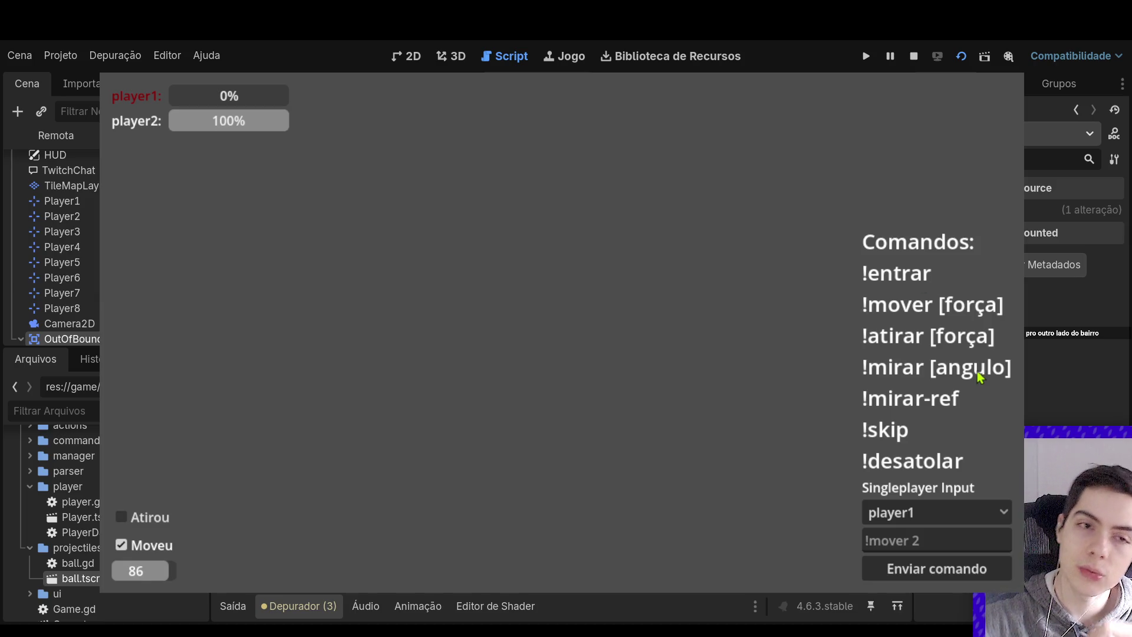
{"action": "left_click", "coordinate": [914, 56]}
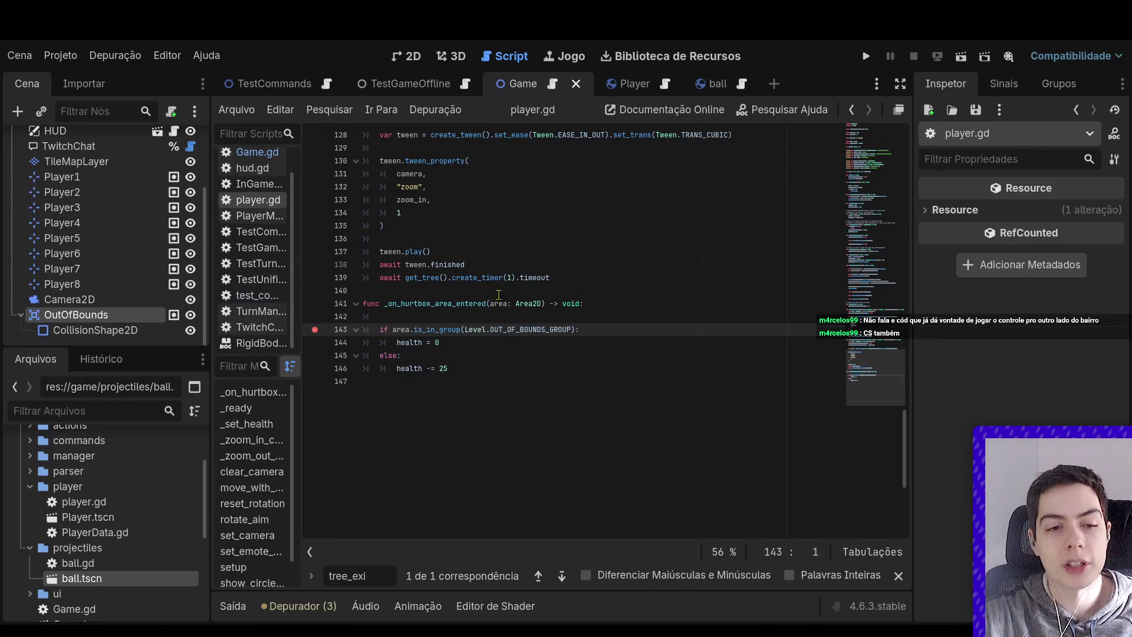
{"action": "left_click", "coordinate": [314, 329]}
{"action": "scroll", "coordinate": [719, 227], "scroll_direction": "up", "scroll_amount": 4}
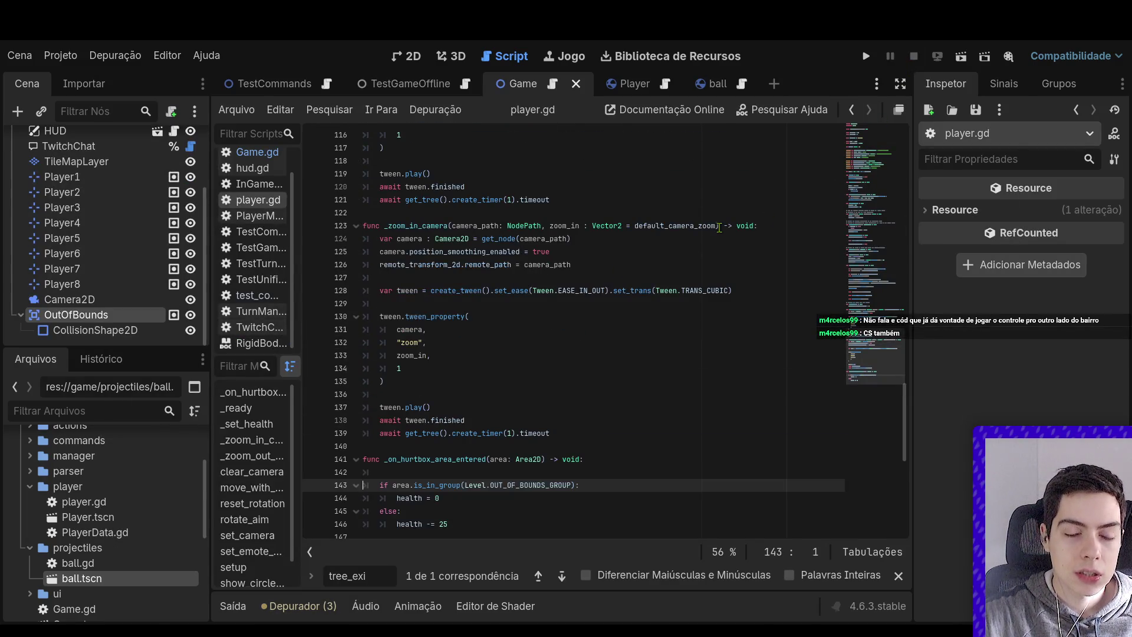
{"action": "scroll", "coordinate": [719, 227], "scroll_direction": "up", "scroll_amount": 14}
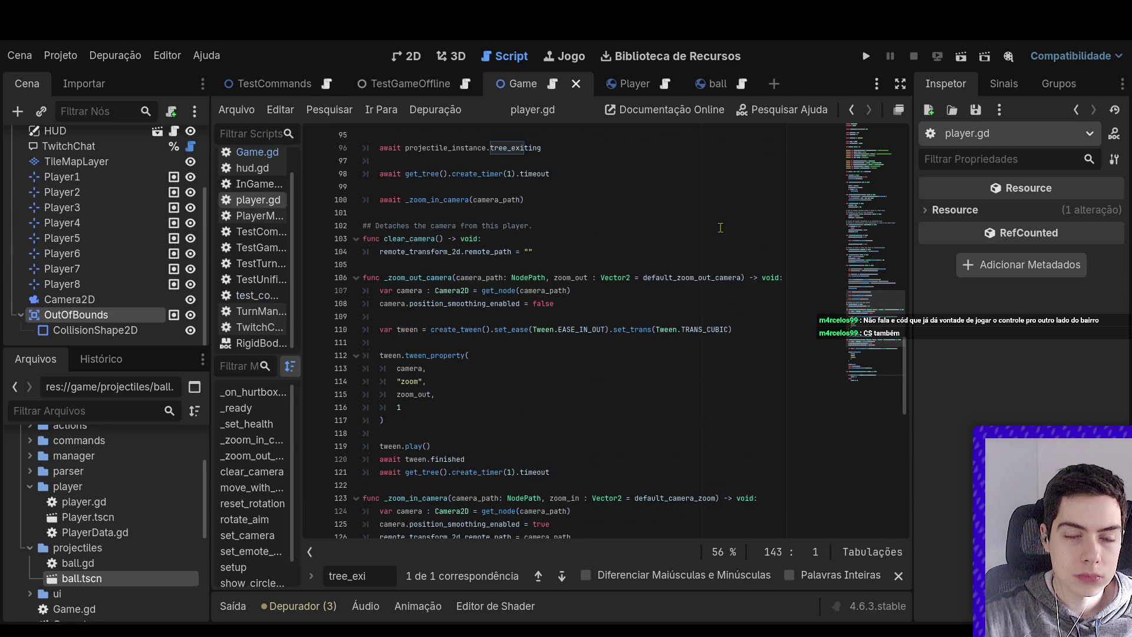
{"action": "scroll", "coordinate": [720, 227], "scroll_direction": "up", "scroll_amount": 13}
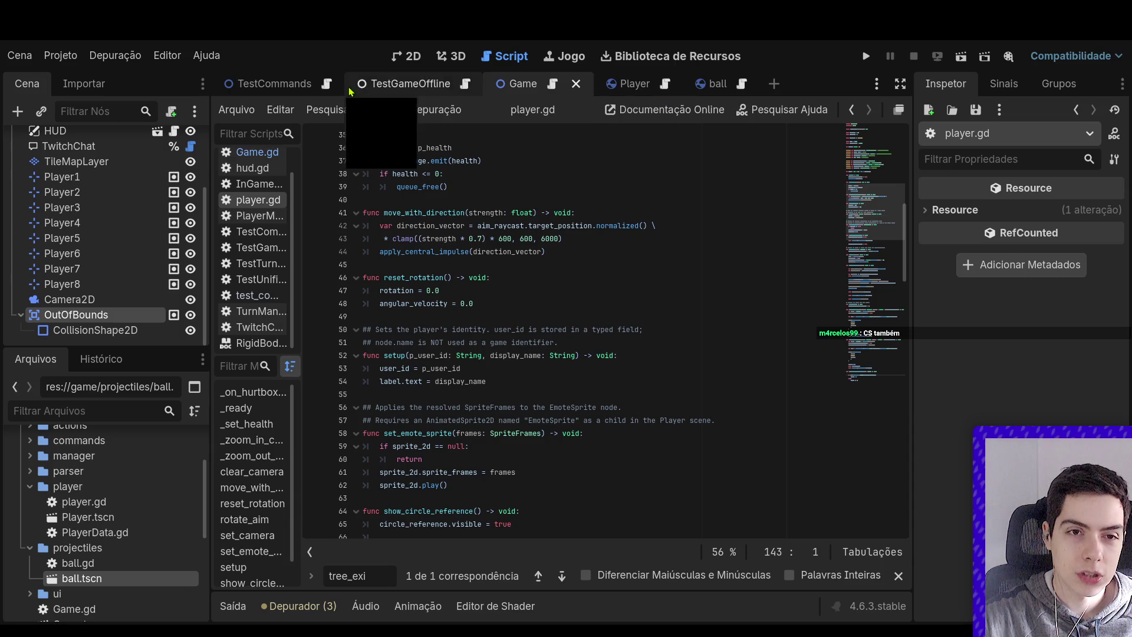
{"action": "scroll", "coordinate": [149, 279], "scroll_direction": "up", "scroll_amount": 5}
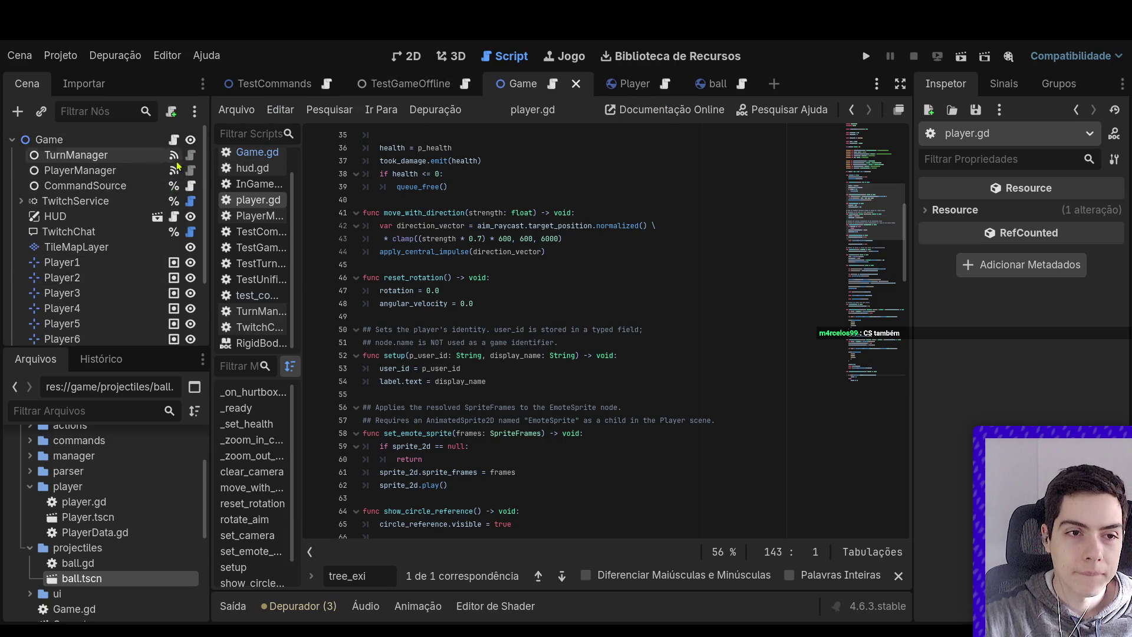
{"action": "left_click", "coordinate": [191, 170]}
{"action": "scroll", "coordinate": [588, 295], "scroll_direction": "up", "scroll_amount": 9}
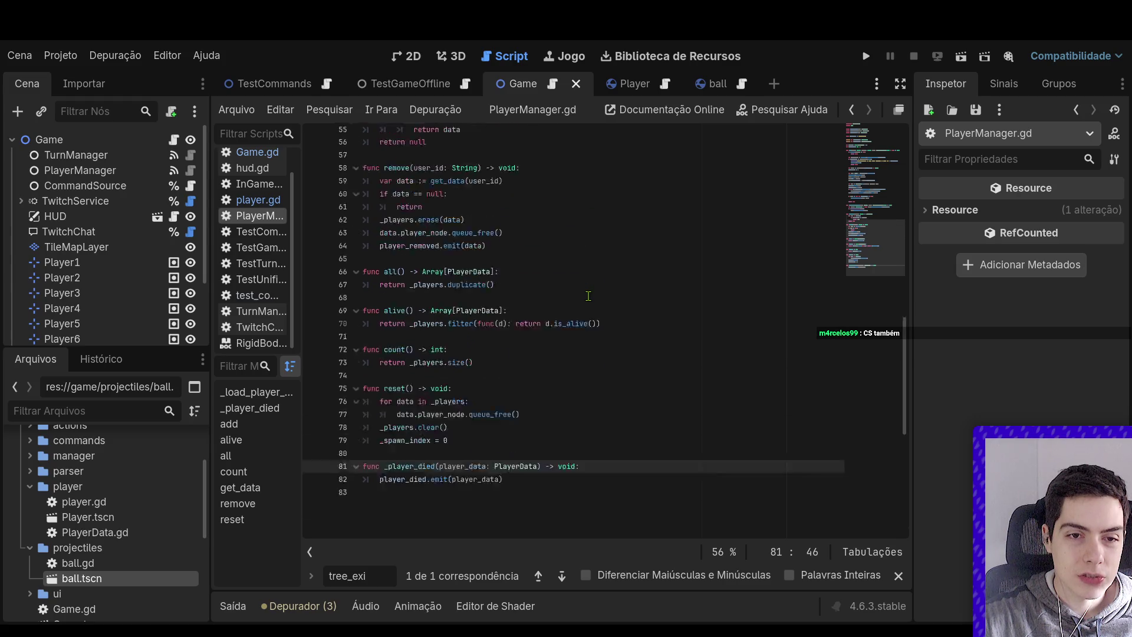
{"action": "scroll", "coordinate": [588, 295], "scroll_direction": "up", "scroll_amount": 4}
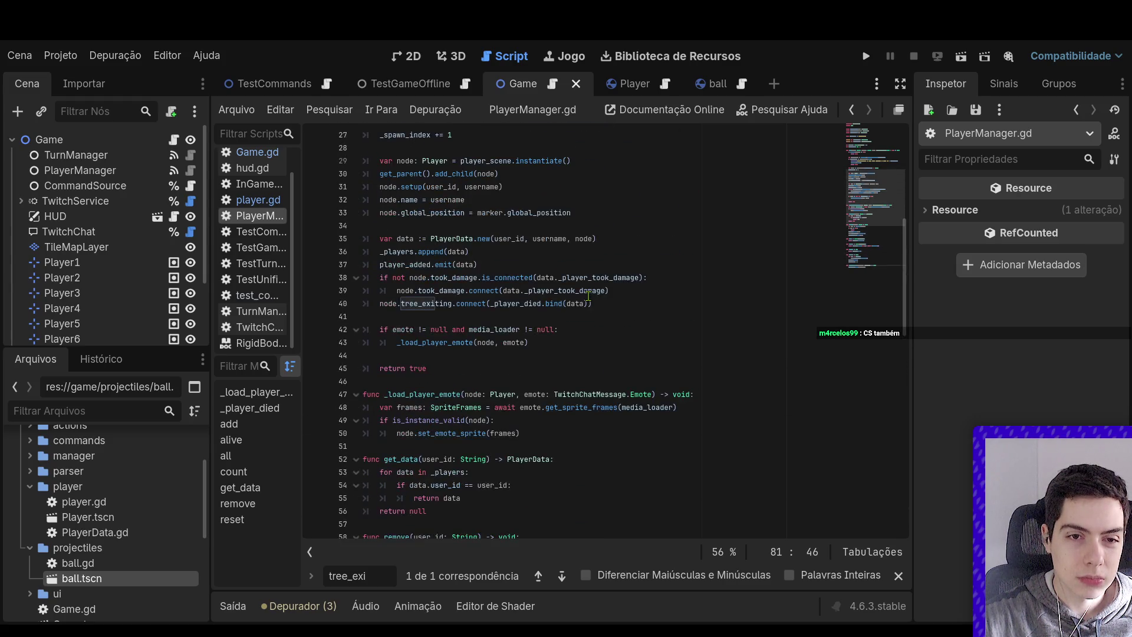
{"action": "scroll", "coordinate": [589, 299], "scroll_direction": "up", "scroll_amount": 5}
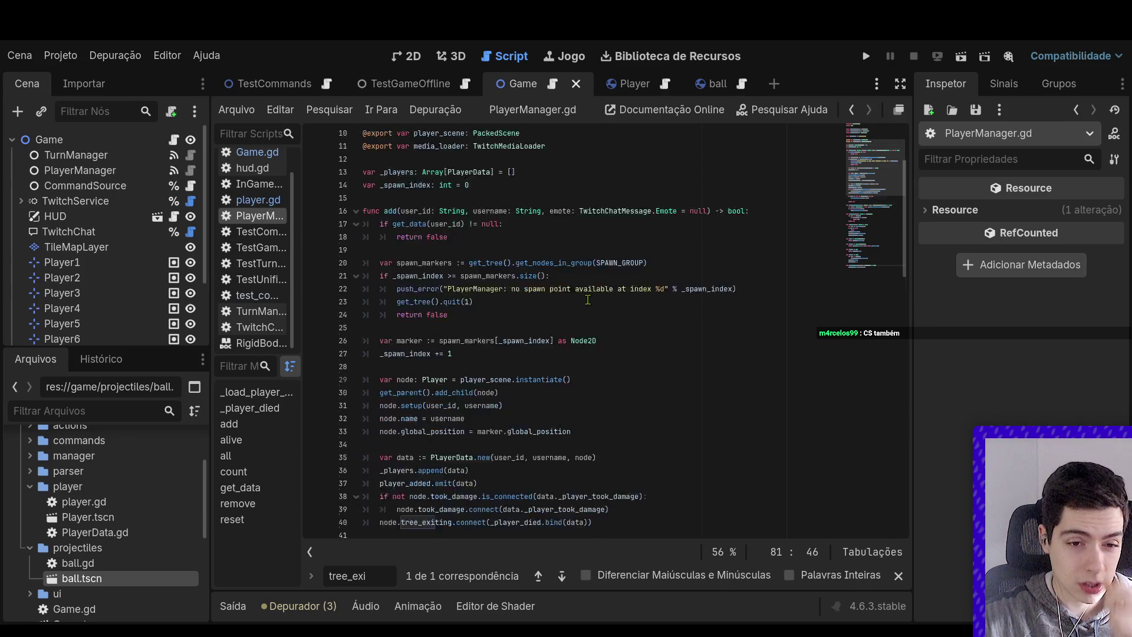
{"action": "scroll", "coordinate": [451, 350], "scroll_direction": "down", "scroll_amount": 3}
{"action": "key", "text": "Home"}
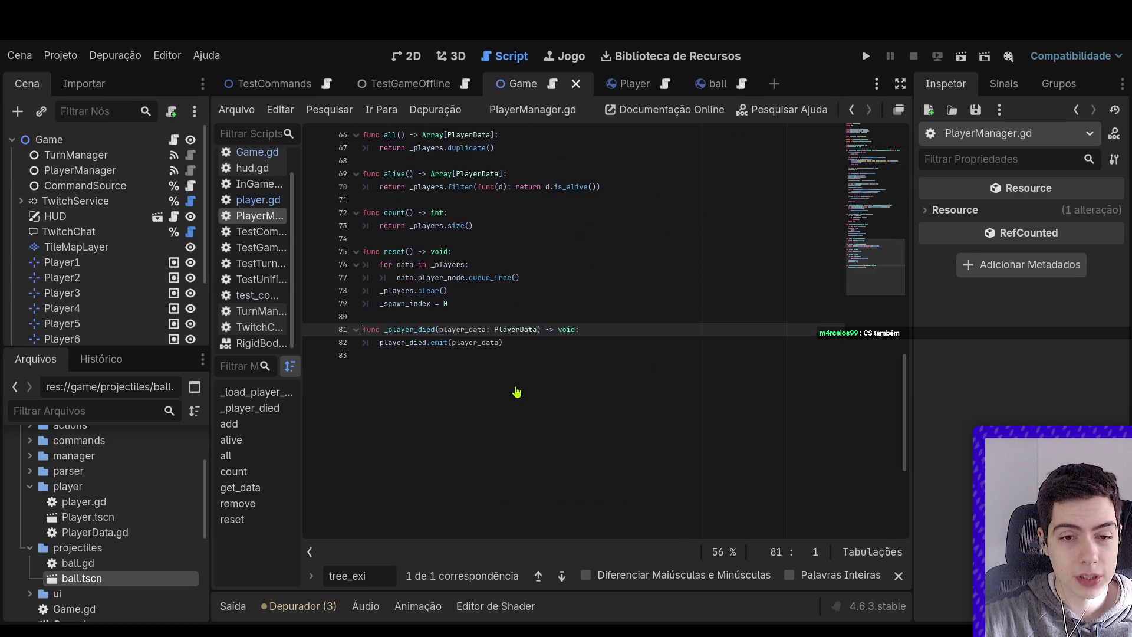
Connect PlayerManager's player_died signal to a new handler on TurnManager
{"action": "left_click", "coordinate": [80, 170]}
{"action": "left_click", "coordinate": [988, 84]}
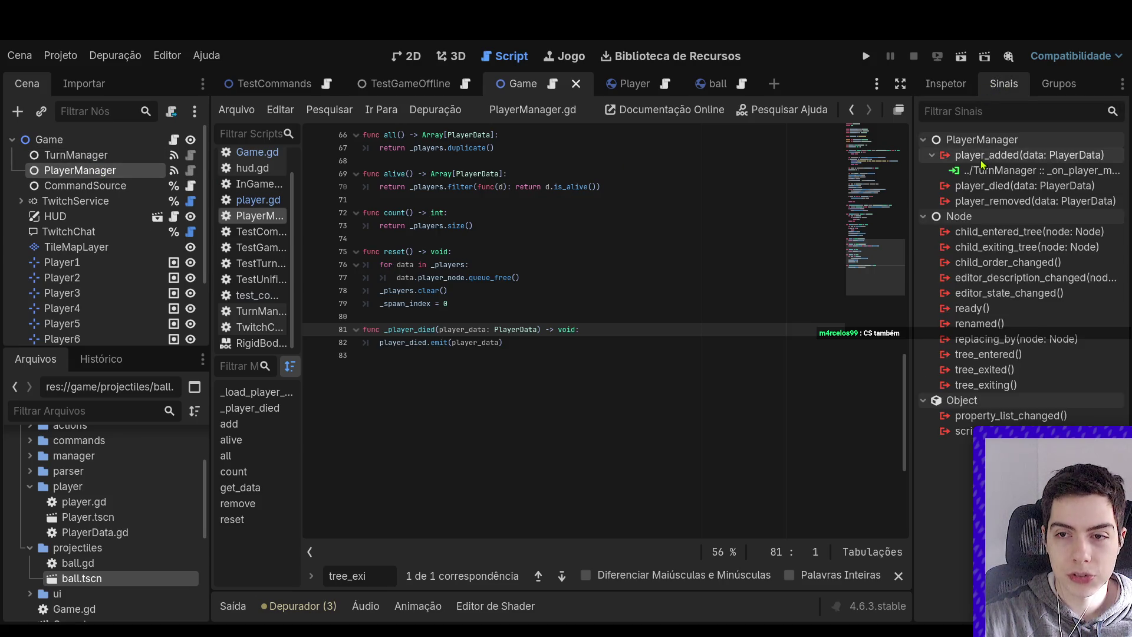
{"action": "left_click", "coordinate": [995, 188]}
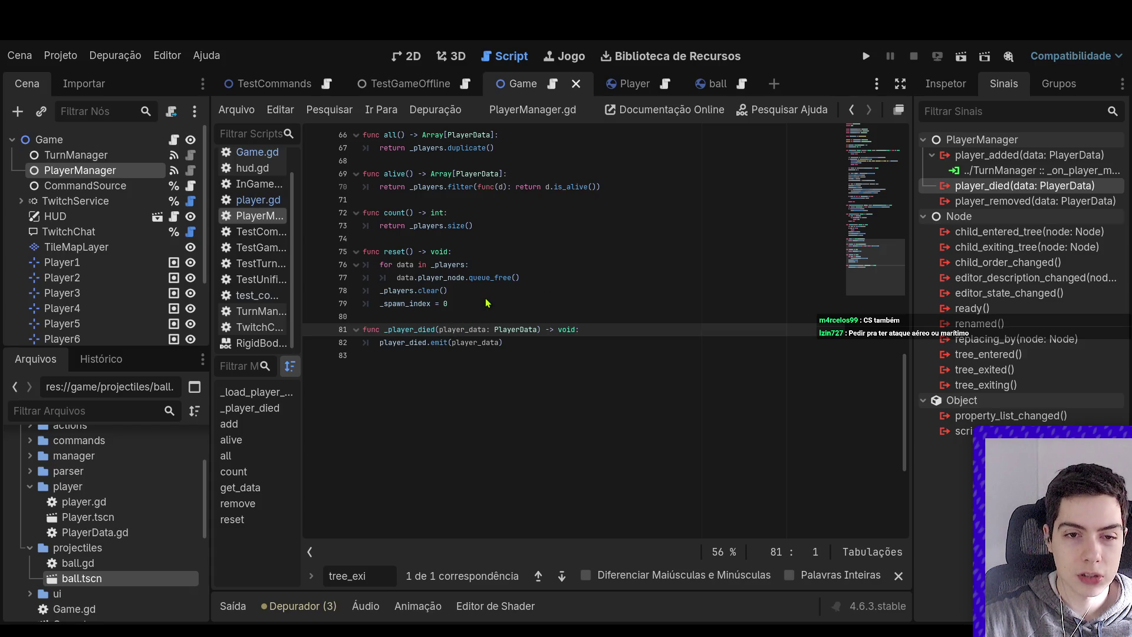
{"action": "key", "text": "Return"}
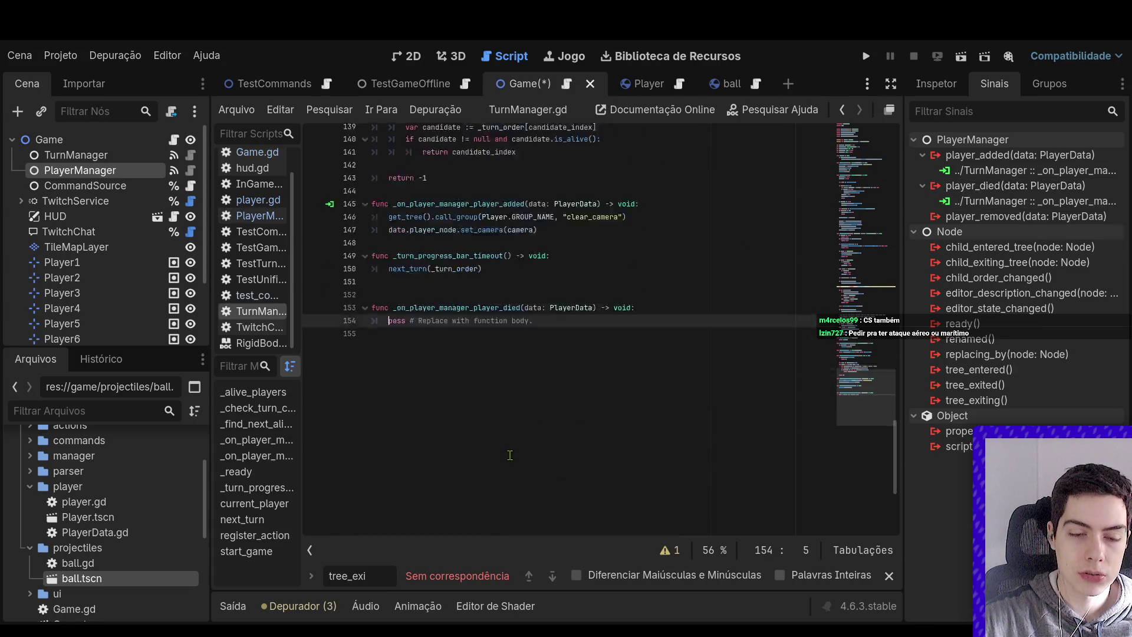
{"action": "left_click", "coordinate": [495, 265]}
Remove the extra blank line in TurnManager.gd and review the signal declarations at the top
{"action": "key", "text": "BackSpace"}
{"action": "scroll", "coordinate": [564, 293], "scroll_direction": "up", "scroll_amount": 4}
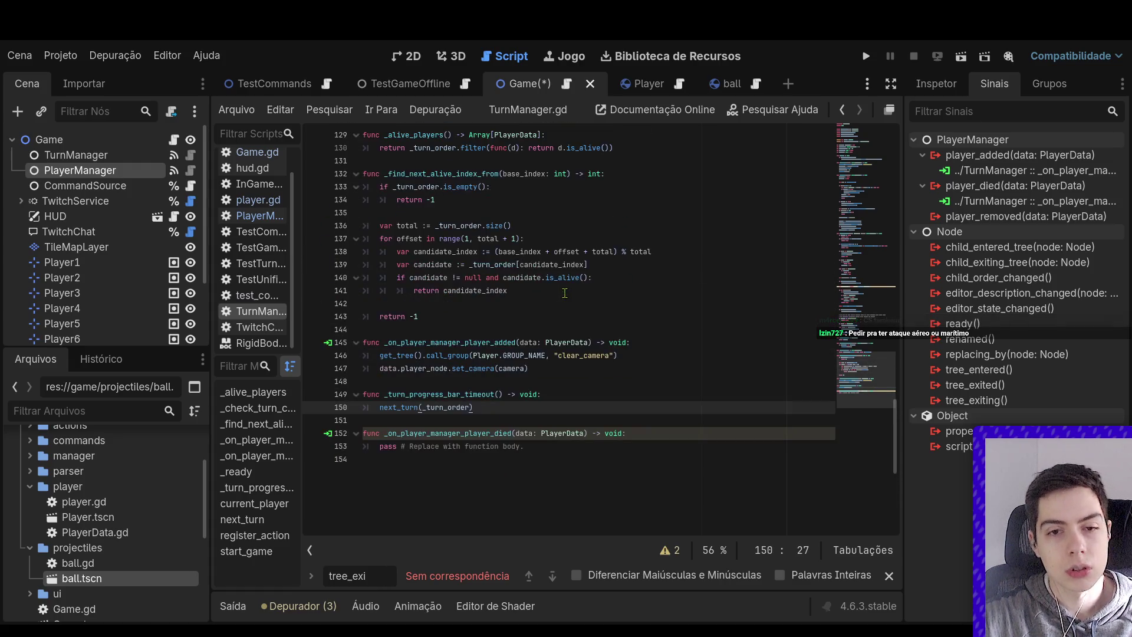
{"action": "left_click", "coordinate": [877, 295]}
{"action": "left_click", "coordinate": [874, 148]}
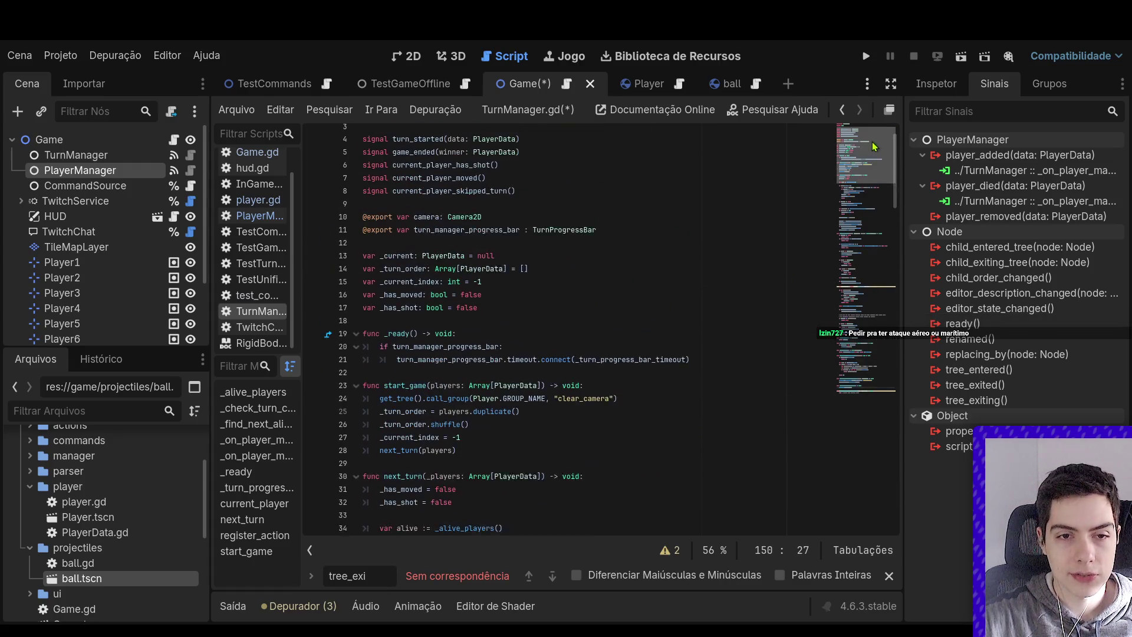
{"action": "scroll", "coordinate": [552, 330], "scroll_direction": "down", "scroll_amount": 20}
{"action": "scroll", "coordinate": [552, 330], "scroll_direction": "up", "scroll_amount": 3}
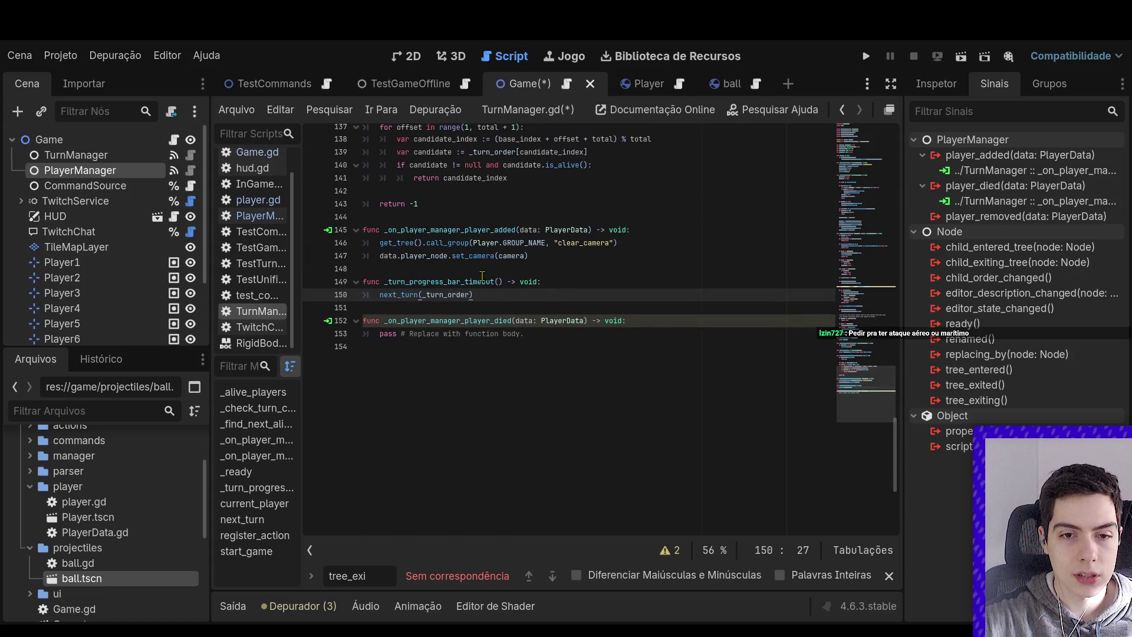
{"action": "scroll", "coordinate": [552, 330], "scroll_direction": "up", "scroll_amount": 10}
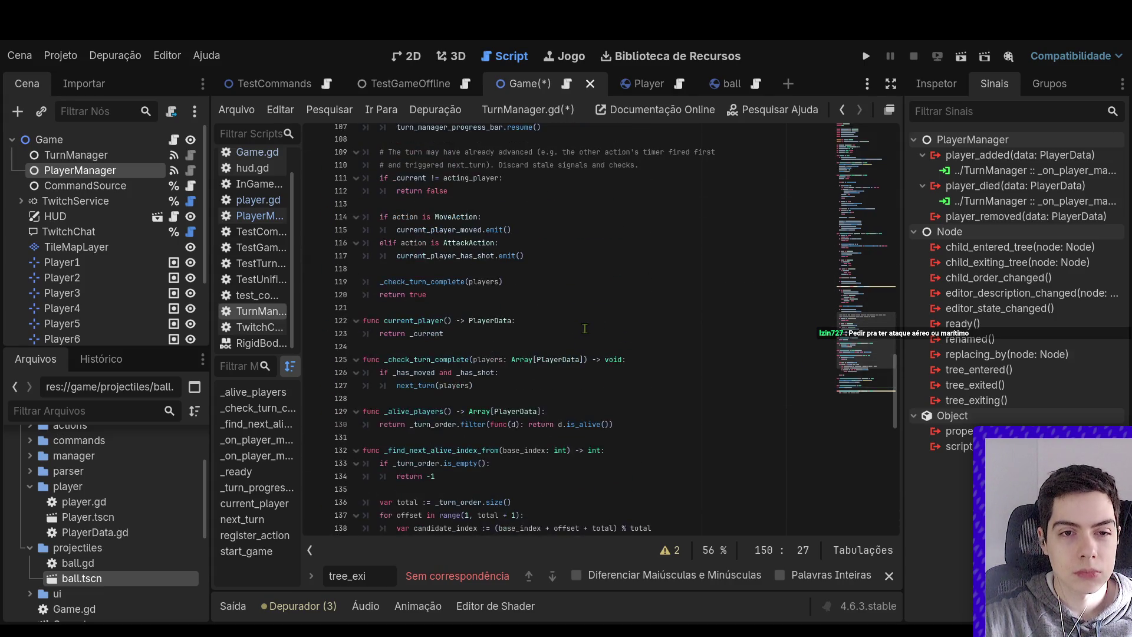
{"action": "scroll", "coordinate": [587, 326], "scroll_direction": "up", "scroll_amount": 5}
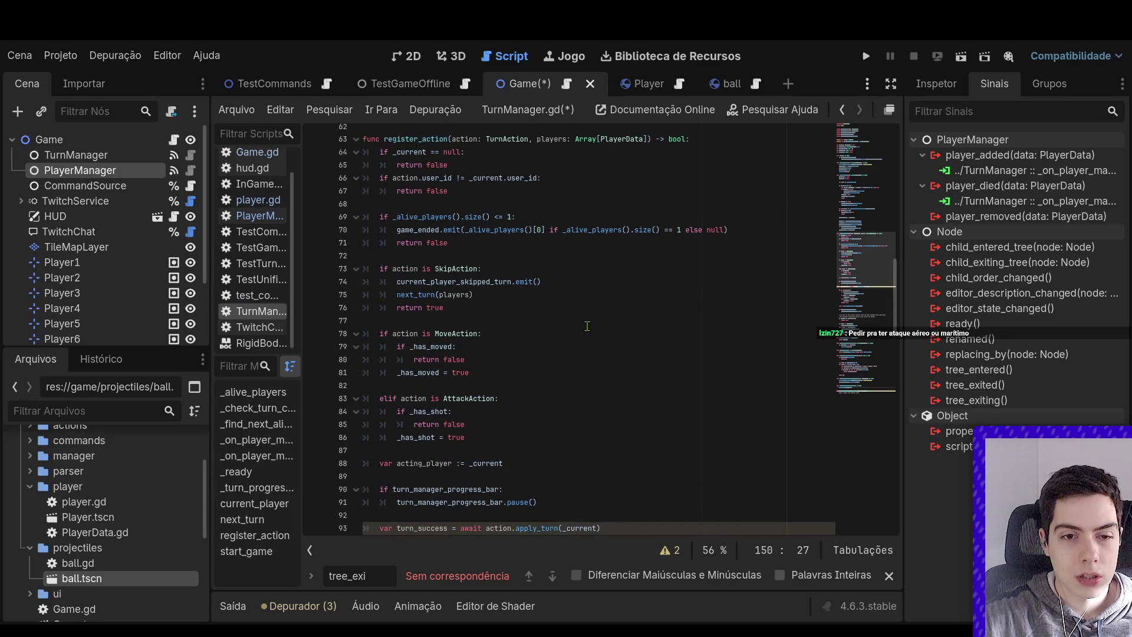
Replace the handler's pass with 'if _current == data.player_node:' and start its indented body
{"action": "scroll", "coordinate": [589, 326], "scroll_direction": "down", "scroll_amount": 14}
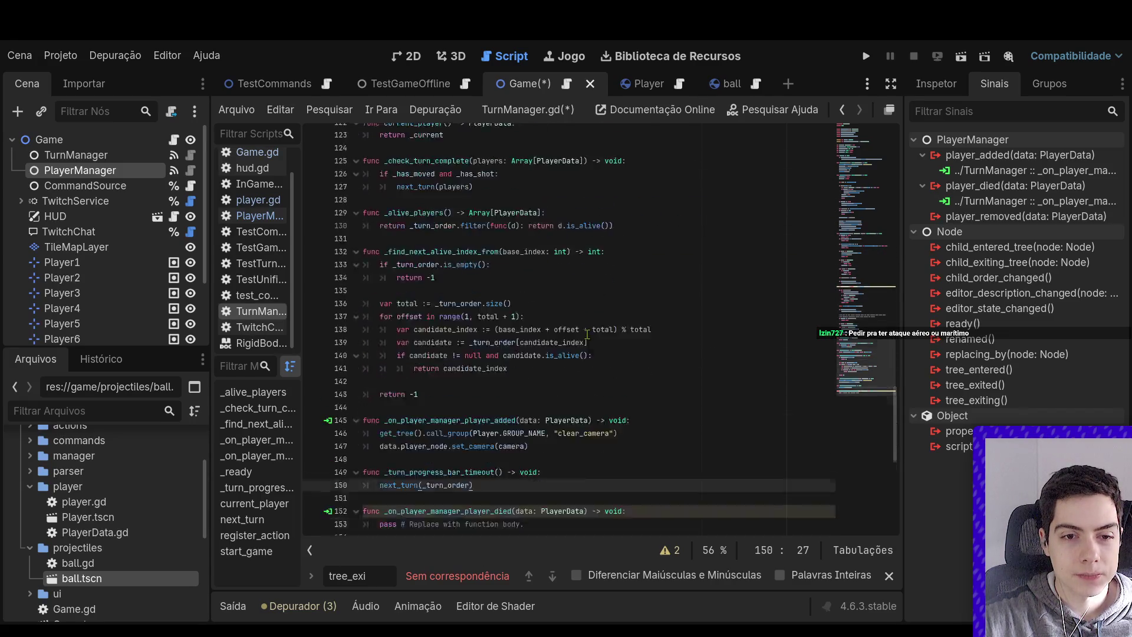
{"action": "left_click", "coordinate": [525, 412]}
{"action": "left_click_drag", "start_coordinate": [525, 413], "coordinate": [374, 410]}
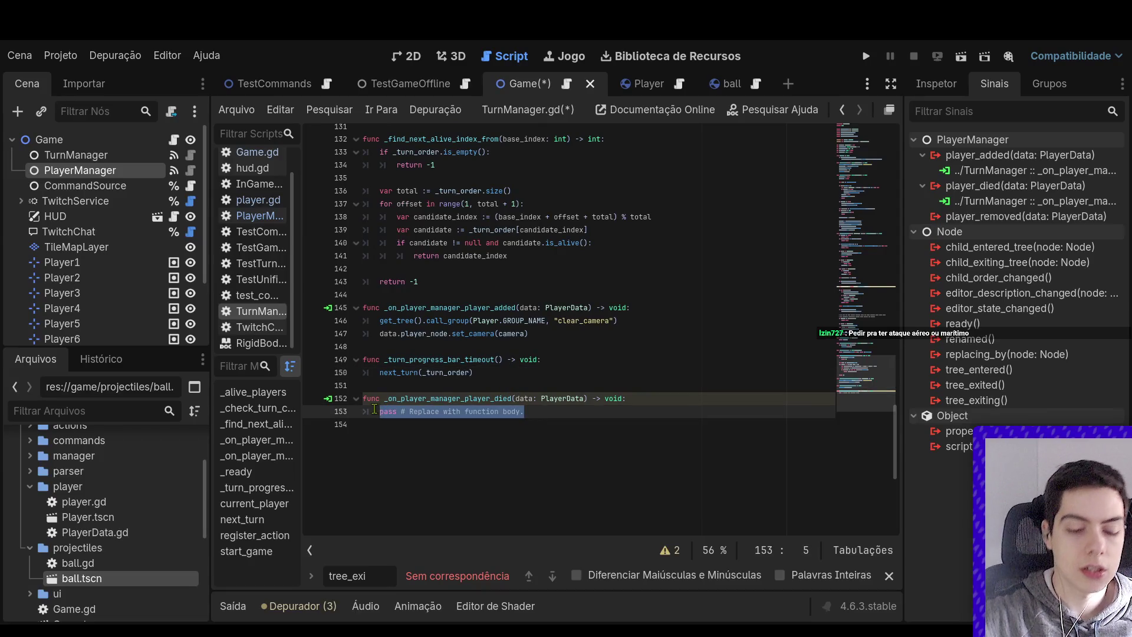
{"action": "type", "text": "if"}
{"action": "key", "text": "BackSpace"}
{"action": "type", "text": "_current "}
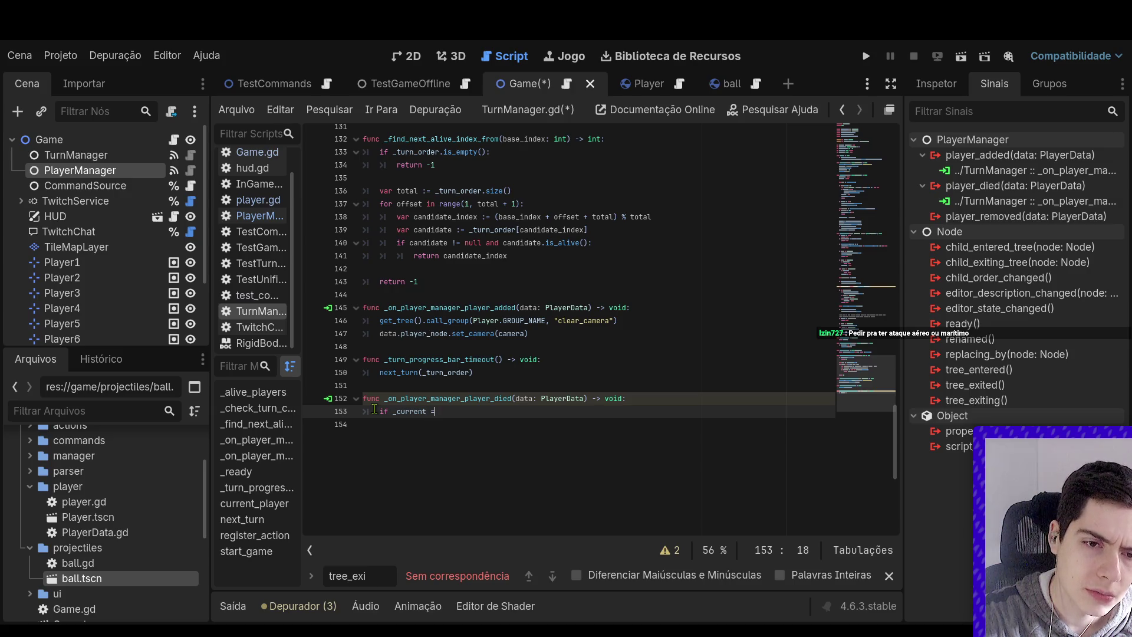
{"action": "type", "text": "== data."}
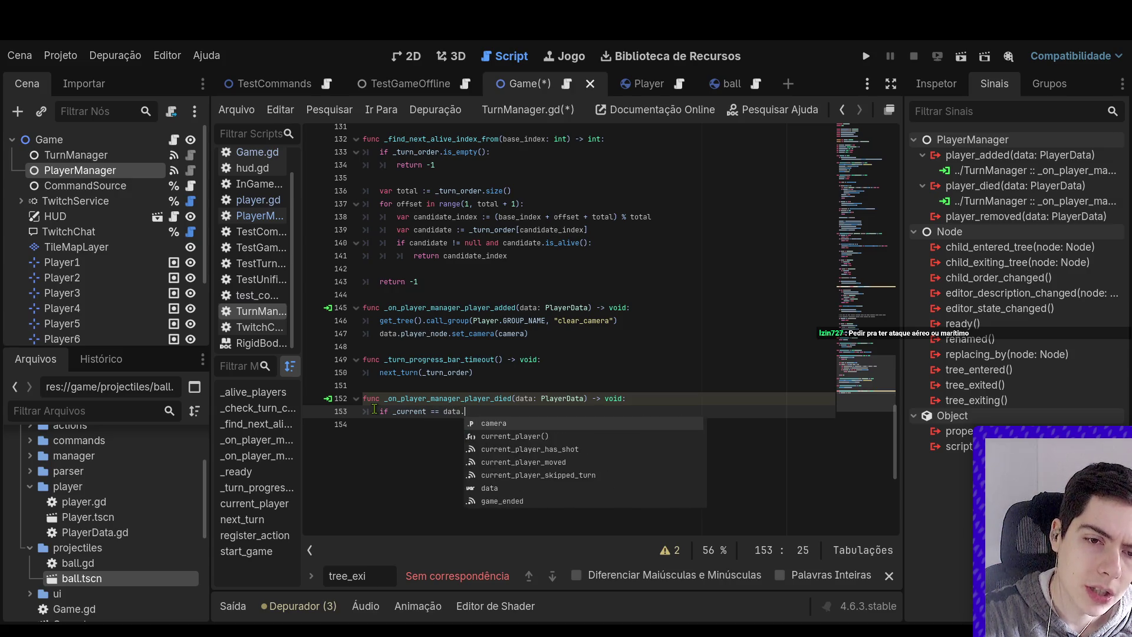
{"action": "type", "text": "player_n"}
{"action": "type", "text": "od"}
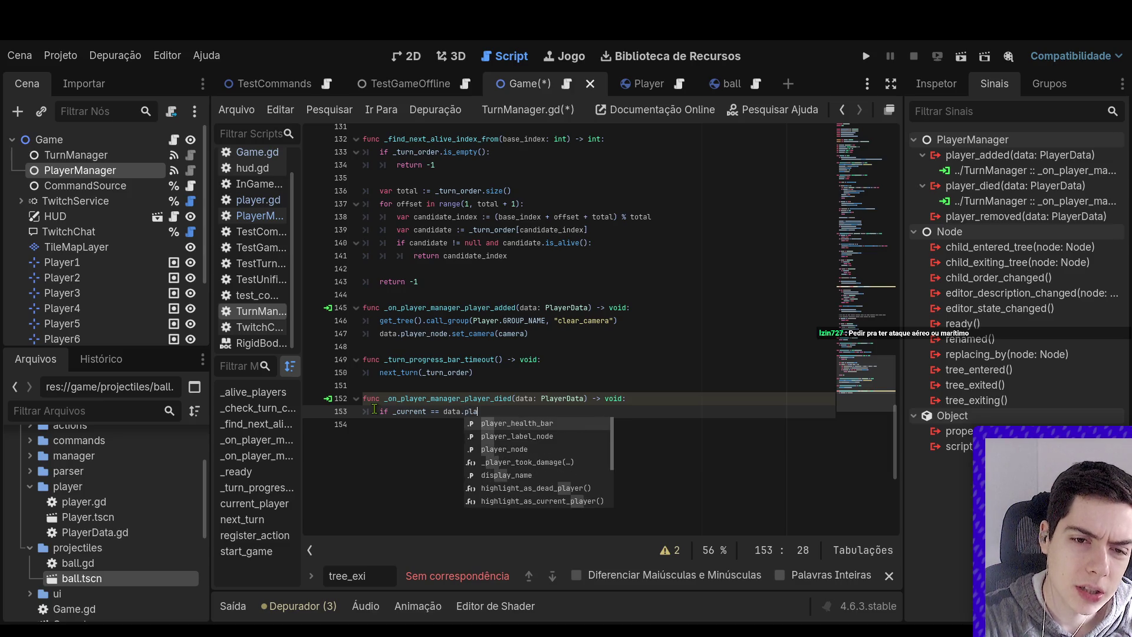
{"action": "key", "text": "Down"}
{"action": "key", "text": "Down"}
{"action": "key", "text": "Return"}
{"action": "key", "text": "Return"}
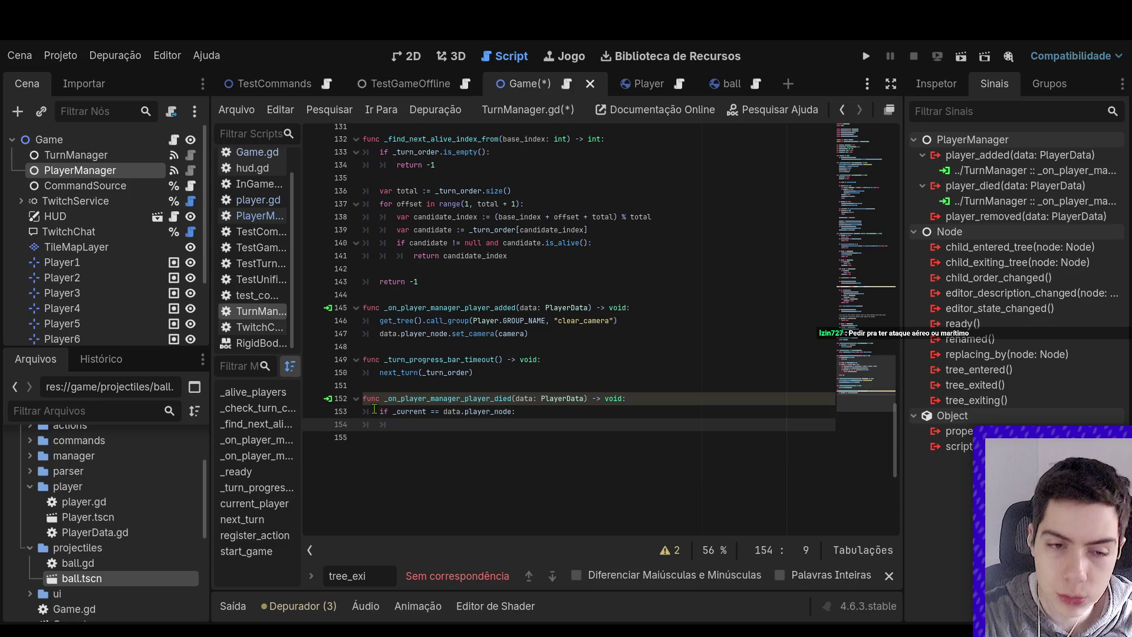
{"action": "scroll", "coordinate": [545, 357], "scroll_direction": "up", "scroll_amount": 20}
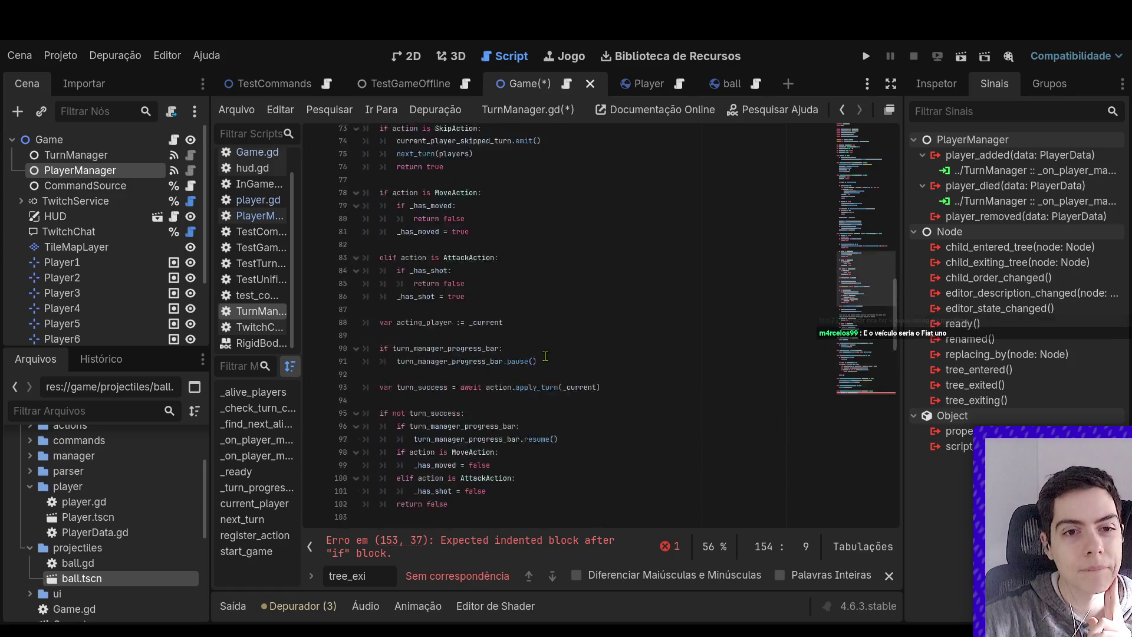
{"action": "scroll", "coordinate": [544, 357], "scroll_direction": "up", "scroll_amount": 1}
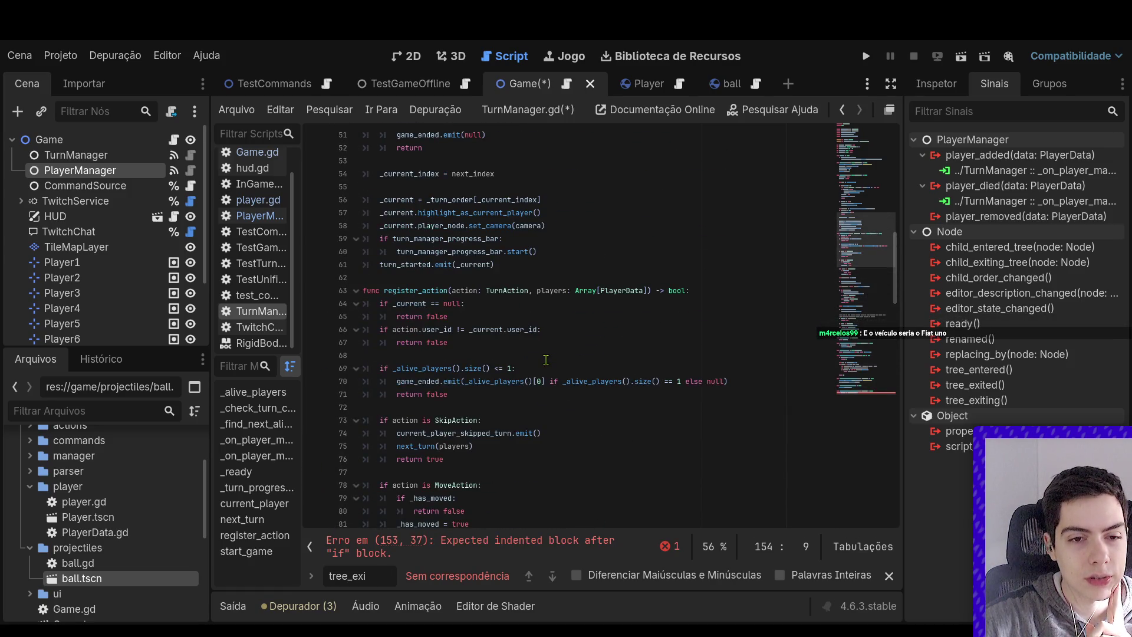
{"action": "scroll", "coordinate": [468, 411], "scroll_direction": "down", "scroll_amount": 5}
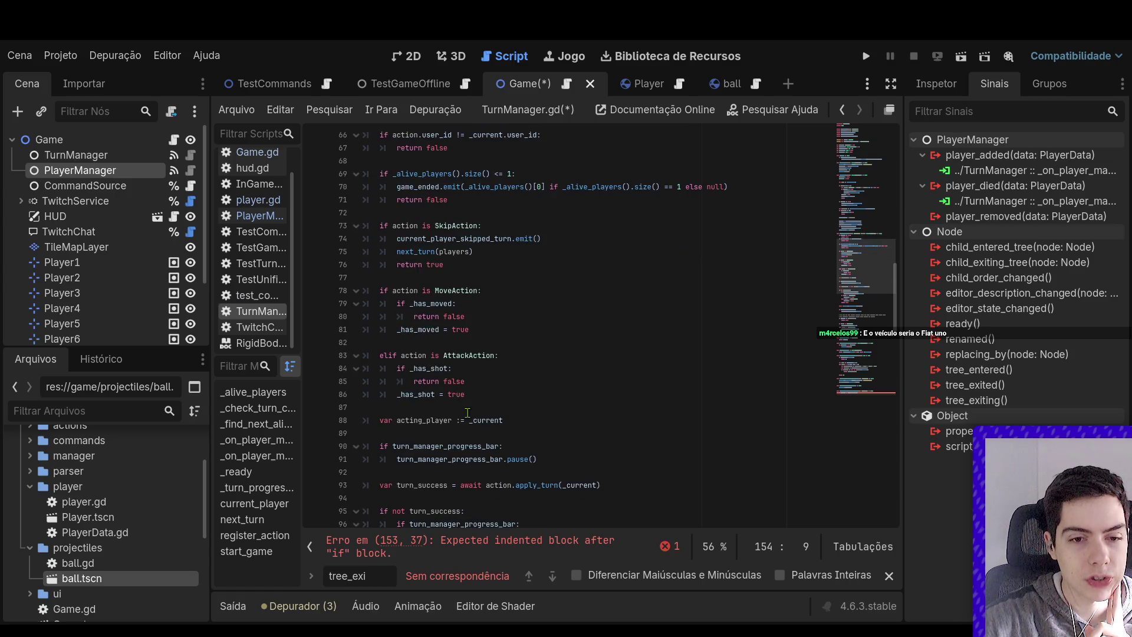
{"action": "scroll", "coordinate": [468, 410], "scroll_direction": "down", "scroll_amount": 20}
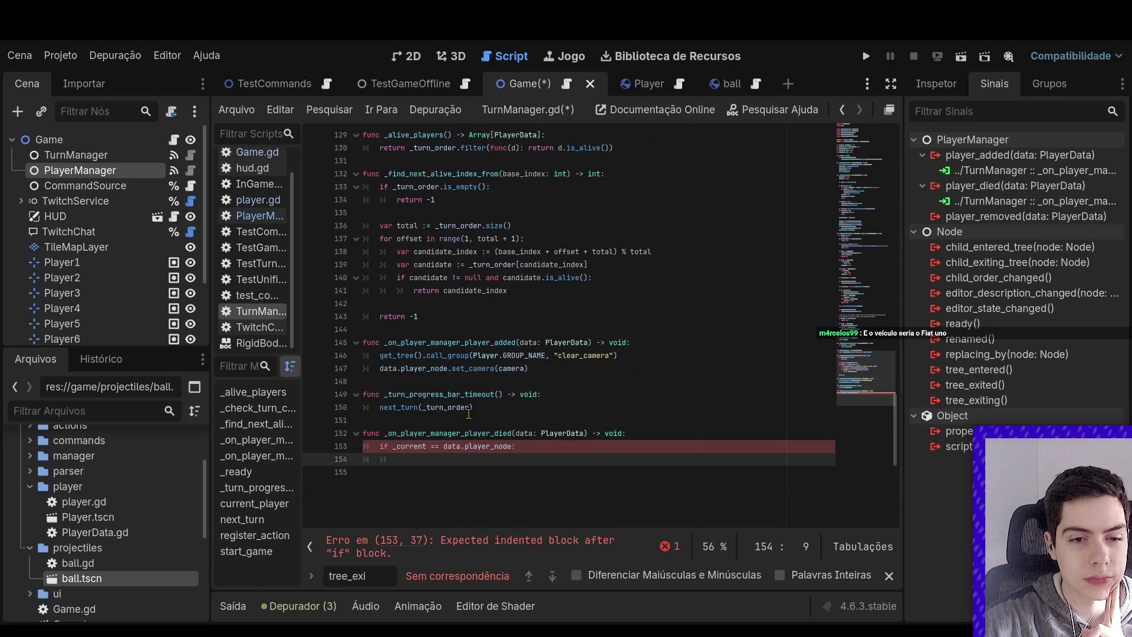
Make the if body call next_turn(_players)
{"action": "type", "text": "next_turn(pl"}
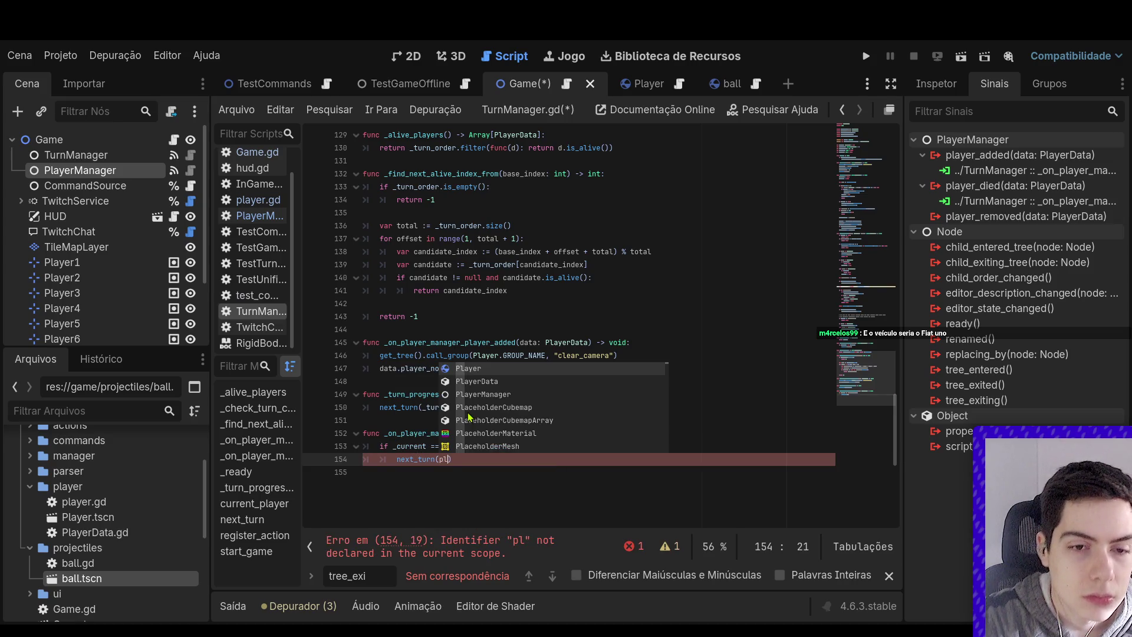
{"action": "type", "text": "ayer"}
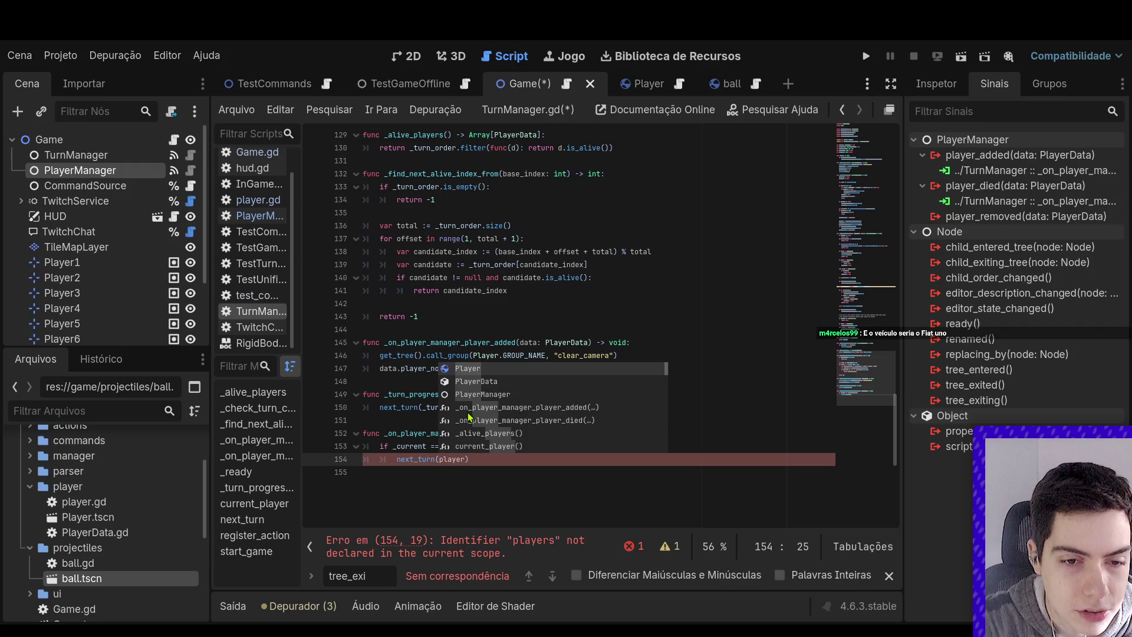
{"action": "key", "text": "BackSpace"}
{"action": "key", "text": "BackSpace"}
{"action": "key", "text": "BackSpace"}
{"action": "type", "text": "_pla"}
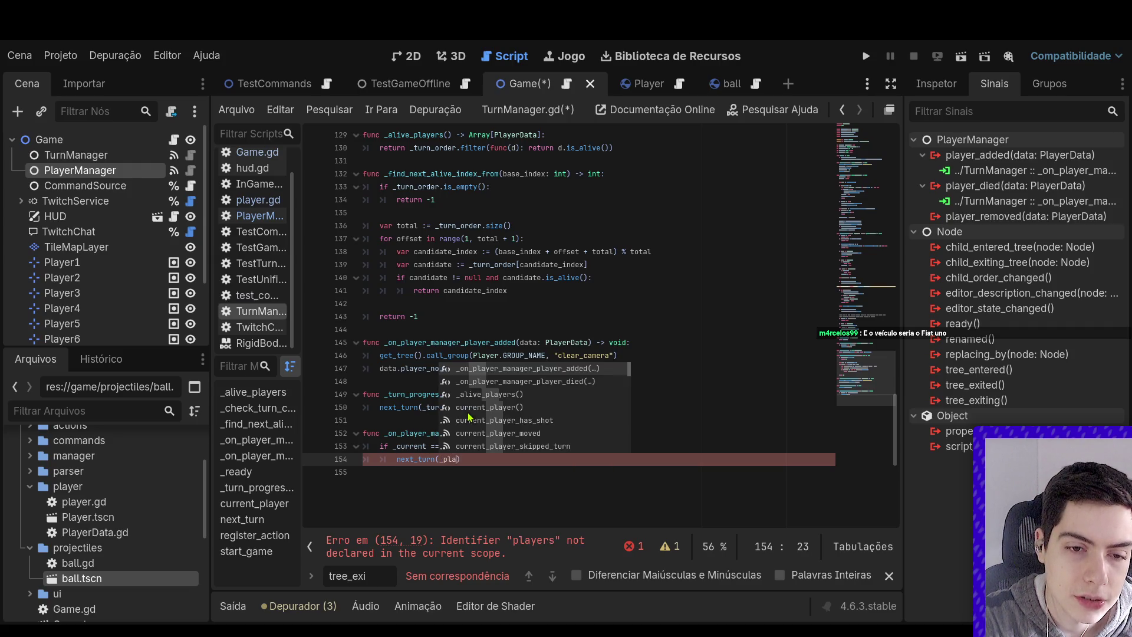
{"action": "type", "text": "yers"}
Check next_turn's _players parameter and how register_action passes players to it
{"action": "scroll", "coordinate": [515, 354], "scroll_direction": "up", "scroll_amount": 10}
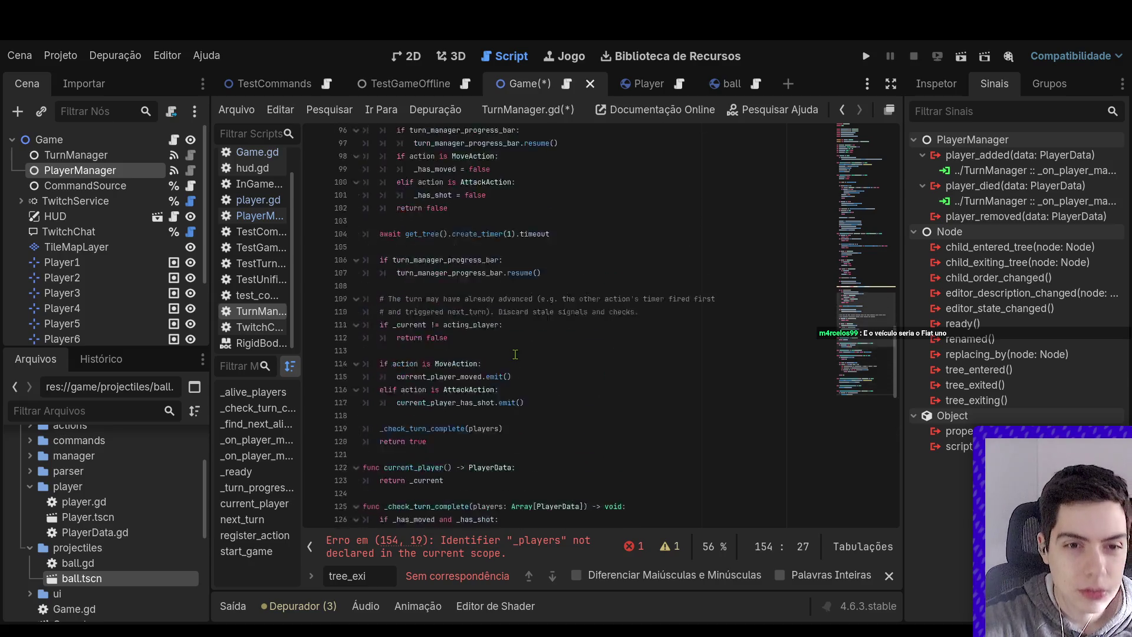
{"action": "scroll", "coordinate": [515, 354], "scroll_direction": "up", "scroll_amount": 20}
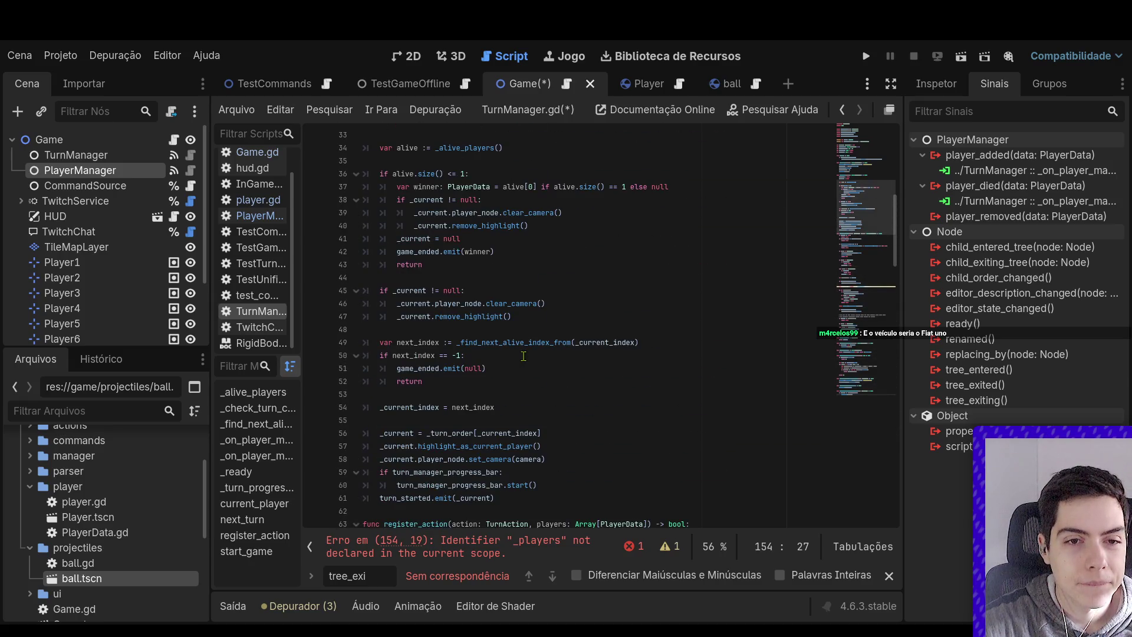
{"action": "scroll", "coordinate": [523, 356], "scroll_direction": "up", "scroll_amount": 4}
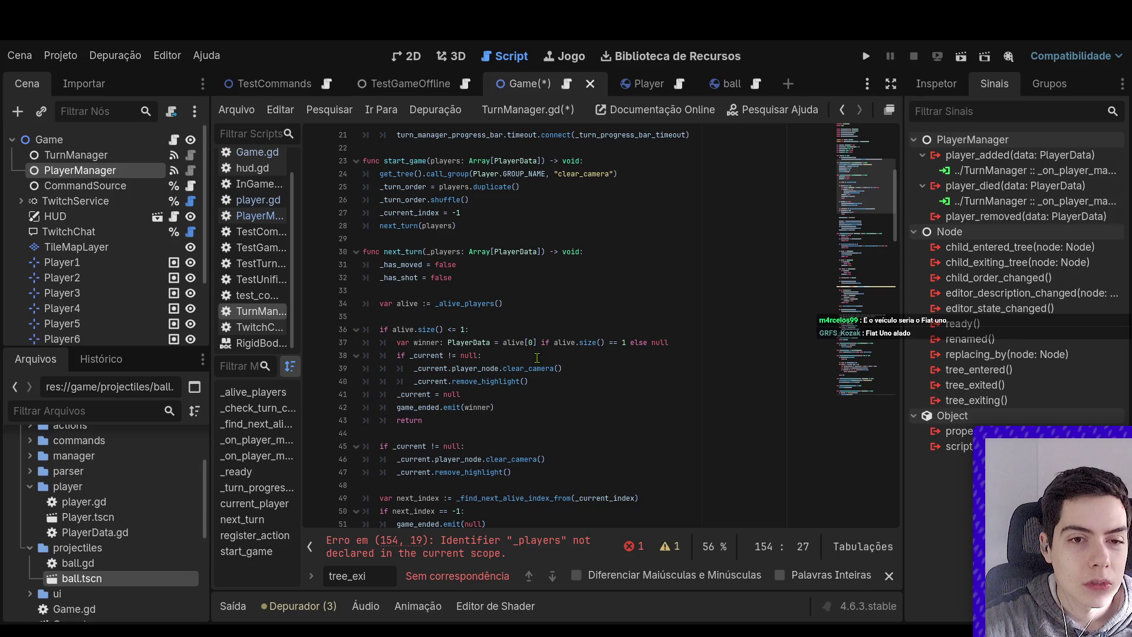
{"action": "left_click", "coordinate": [456, 251]}
{"action": "scroll", "coordinate": [457, 262], "scroll_direction": "down", "scroll_amount": 12}
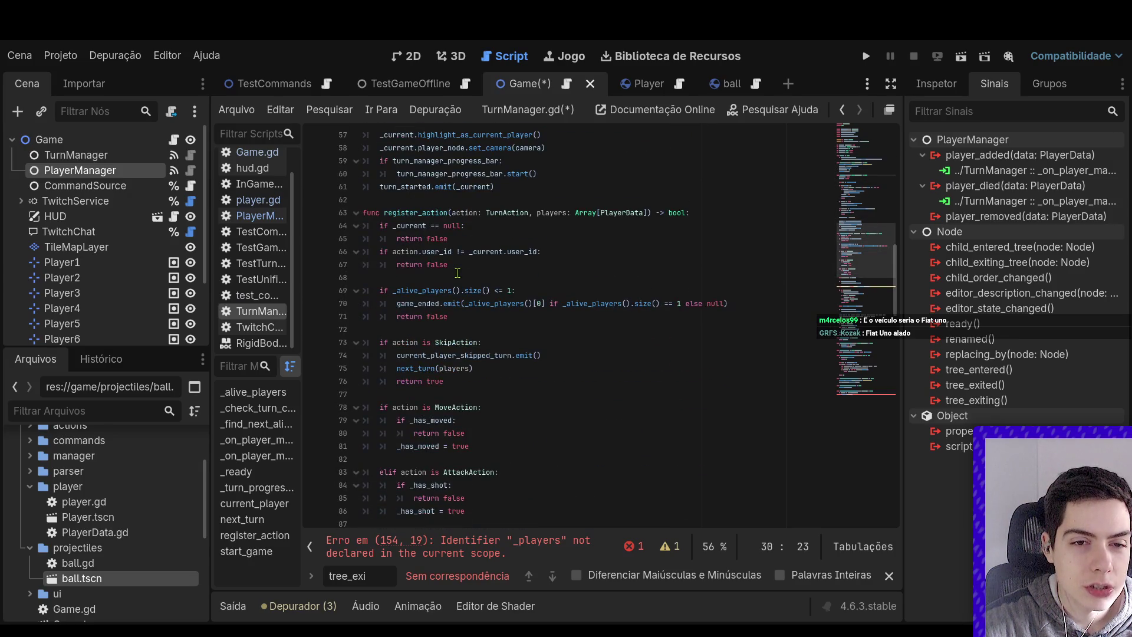
{"action": "double_click", "coordinate": [462, 368]}
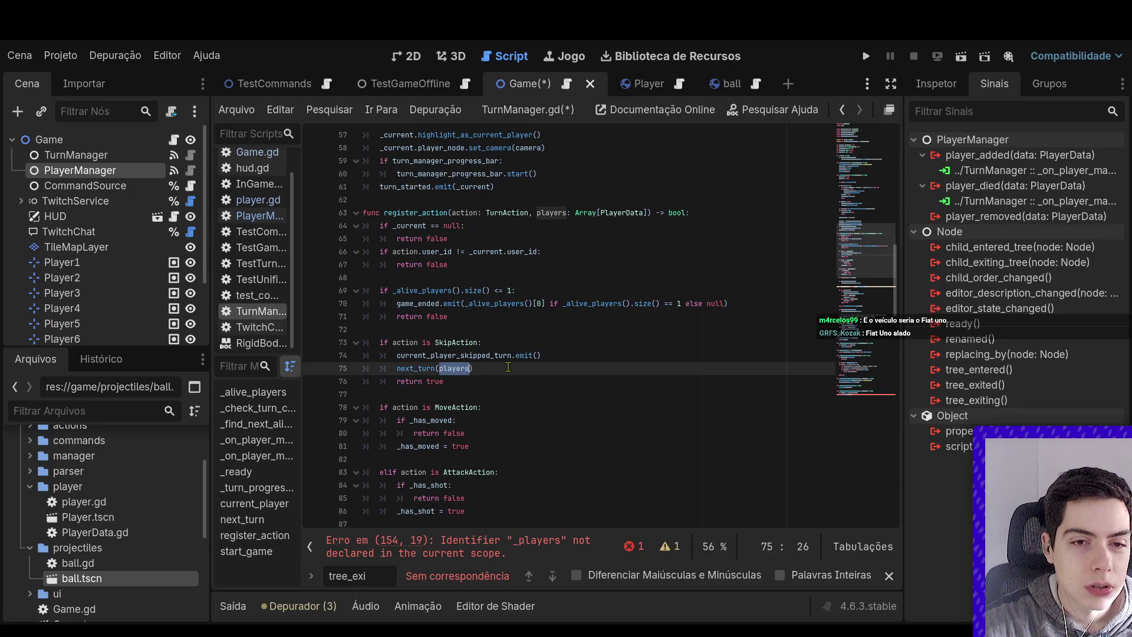
{"action": "scroll", "coordinate": [555, 354], "scroll_direction": "down", "scroll_amount": 3}
{"action": "scroll", "coordinate": [561, 351], "scroll_direction": "down", "scroll_amount": 17}
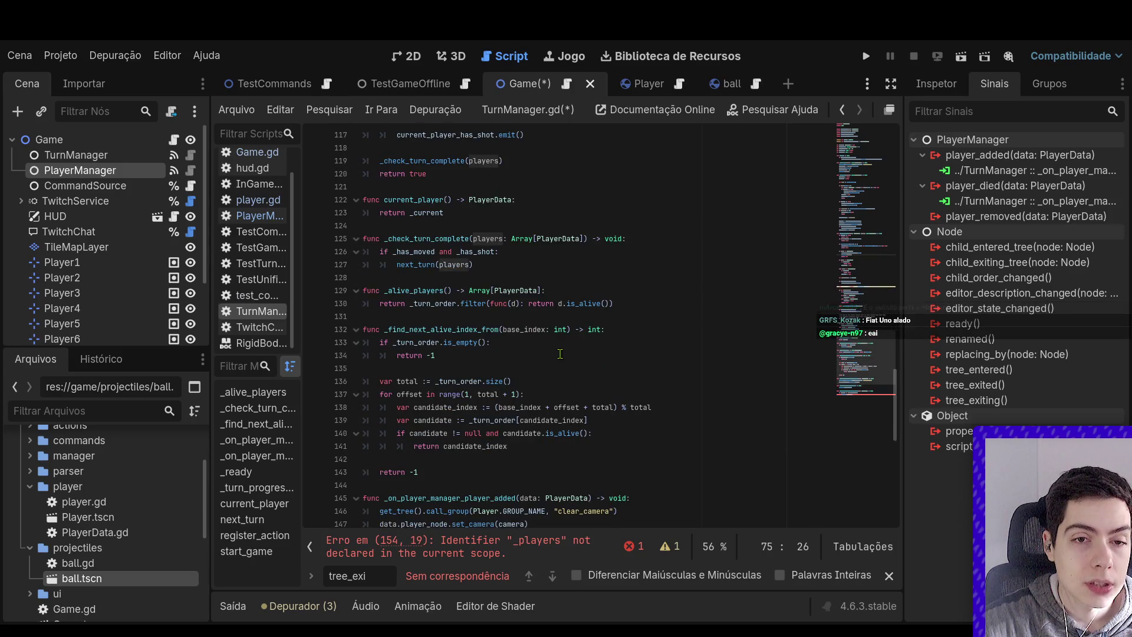
{"action": "scroll", "coordinate": [560, 354], "scroll_direction": "down", "scroll_amount": 7}
{"action": "scroll", "coordinate": [560, 354], "scroll_direction": "up", "scroll_amount": 7}
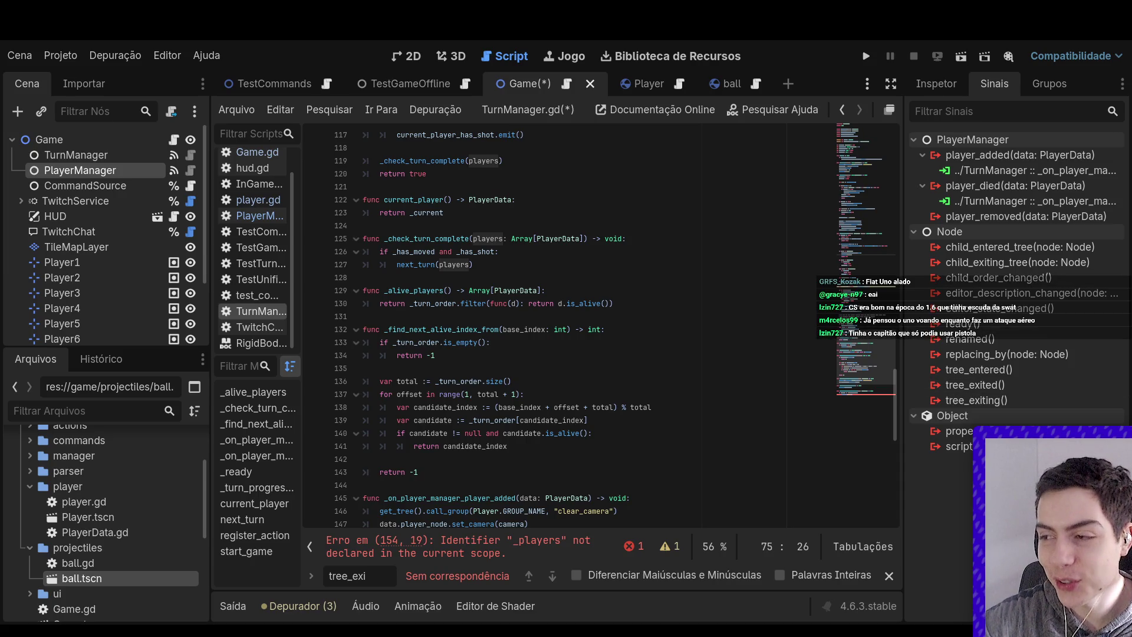
{"action": "scroll", "coordinate": [556, 395], "scroll_direction": "down", "scroll_amount": 6}
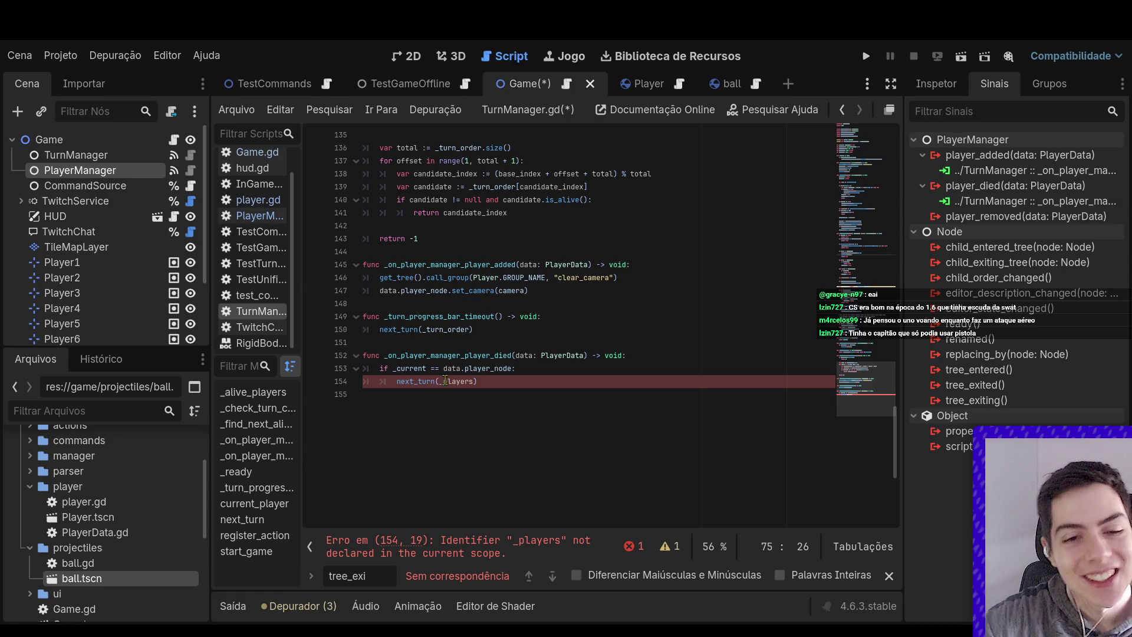
Change the call on line 154 to next_turn(players) by removing the underscore
{"action": "left_click", "coordinate": [444, 385]}
{"action": "key", "text": "BackSpace"}
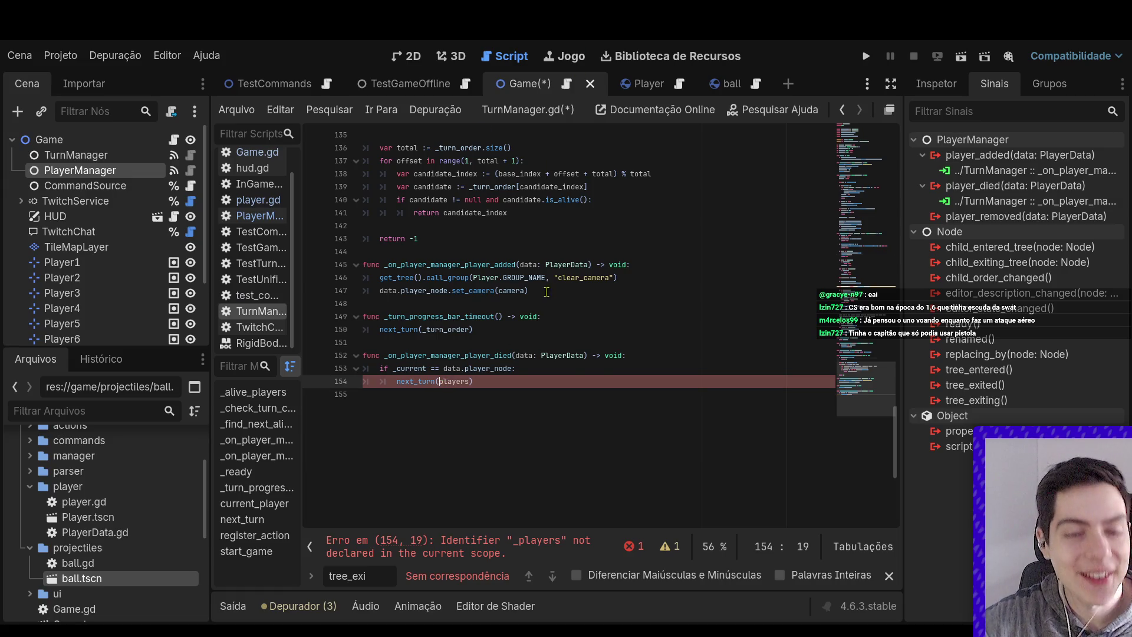
{"action": "scroll", "coordinate": [883, 136], "scroll_direction": "up", "scroll_amount": 15}
{"action": "scroll", "coordinate": [882, 148], "scroll_direction": "down", "scroll_amount": 3}
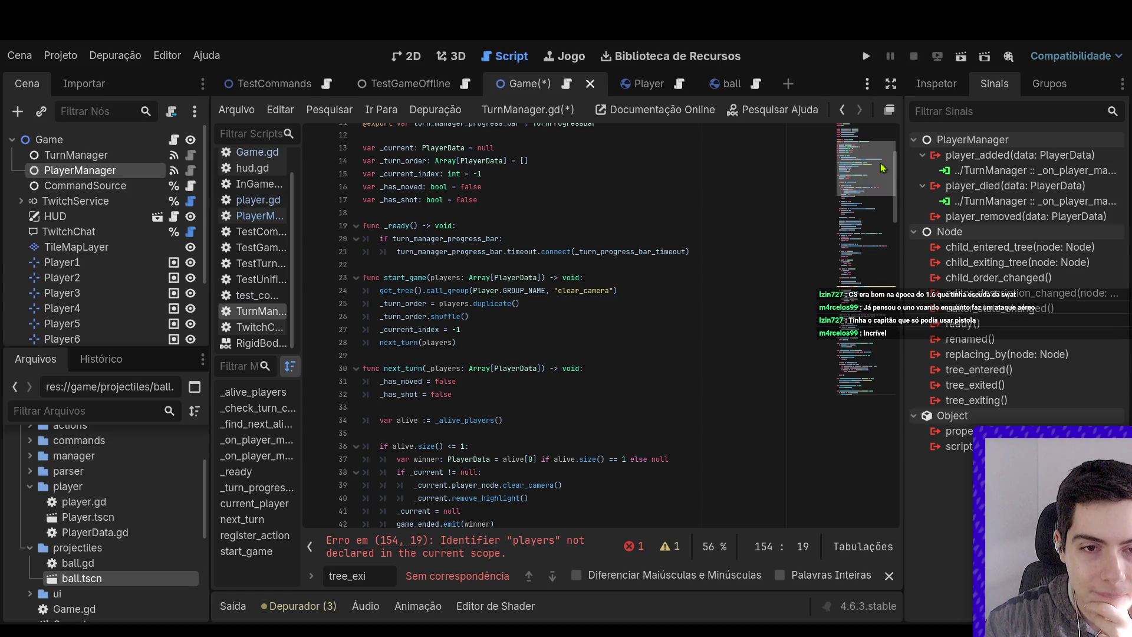
Scroll through TurnManager.gd and select the whole player-died handler, lines 151–154
{"action": "left_click_drag", "start_coordinate": [883, 168], "coordinate": [879, 180]}
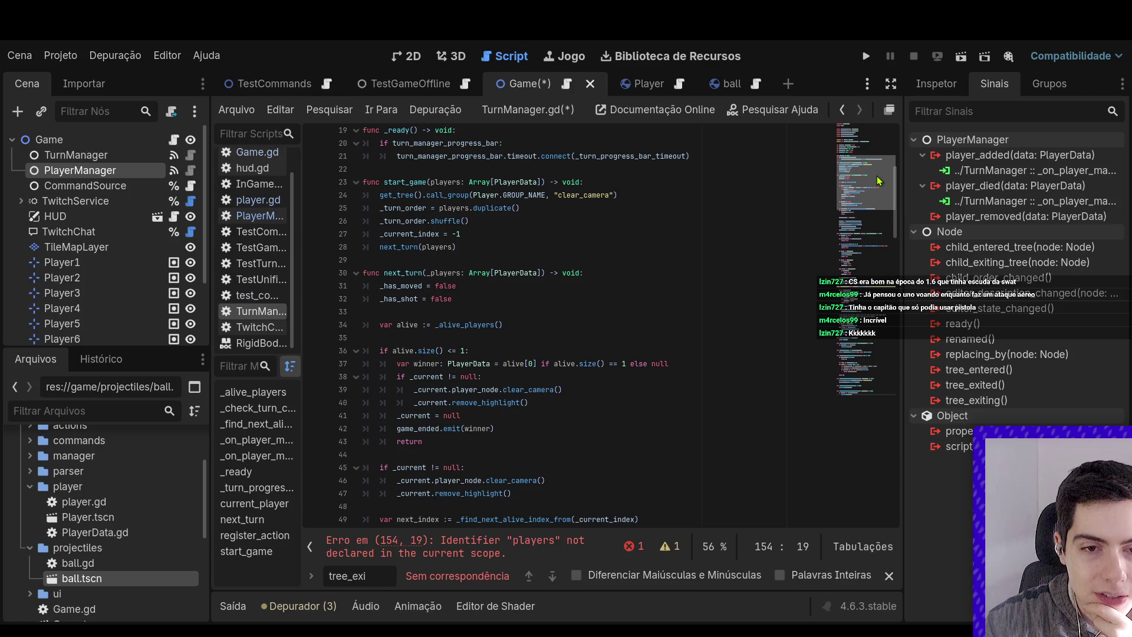
{"action": "mouse_move", "coordinate": [878, 181]}
{"action": "left_mouse_down"}
{"action": "mouse_move", "coordinate": [873, 196]}
{"action": "mouse_move", "coordinate": [866, 152]}
{"action": "left_mouse_up"}
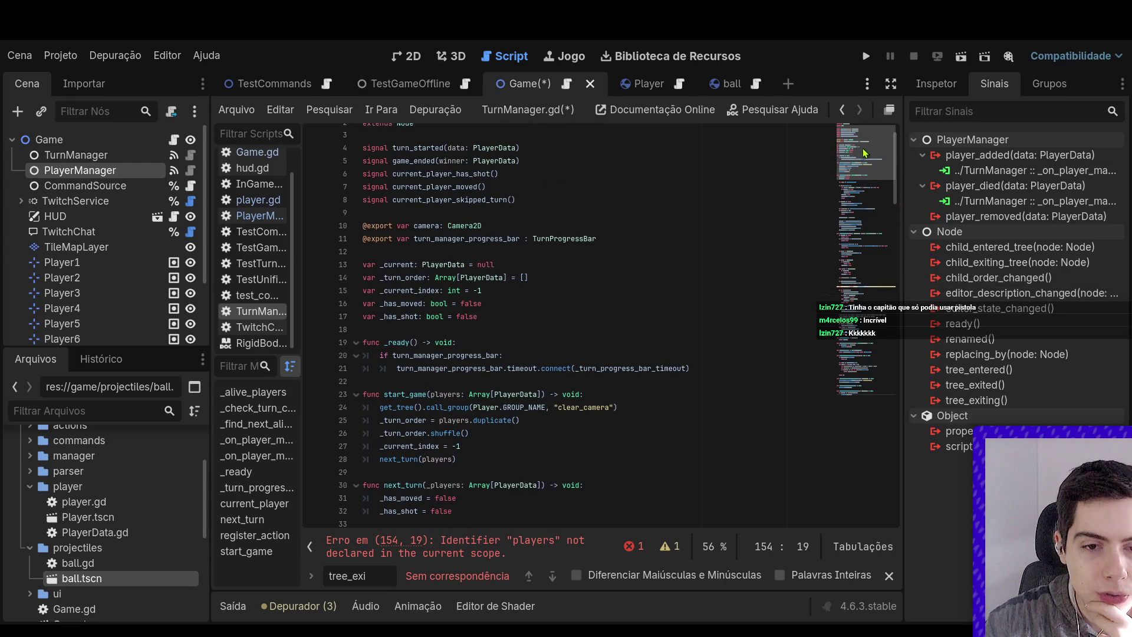
{"action": "scroll", "coordinate": [598, 415], "scroll_direction": "down", "scroll_amount": 20}
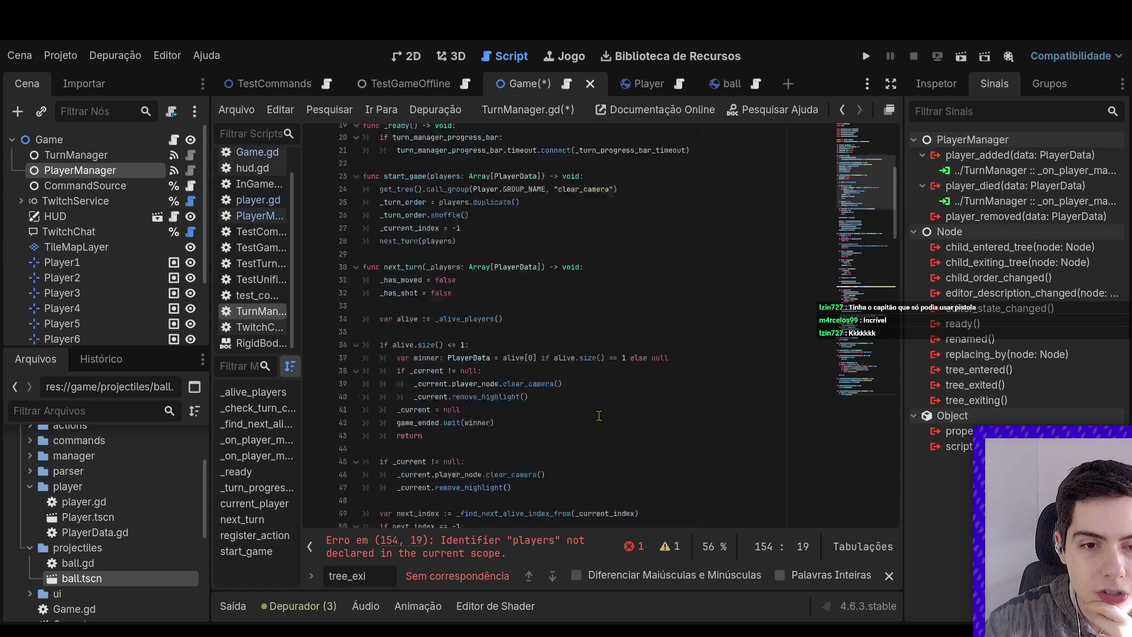
{"action": "scroll", "coordinate": [599, 415], "scroll_direction": "down", "scroll_amount": 3}
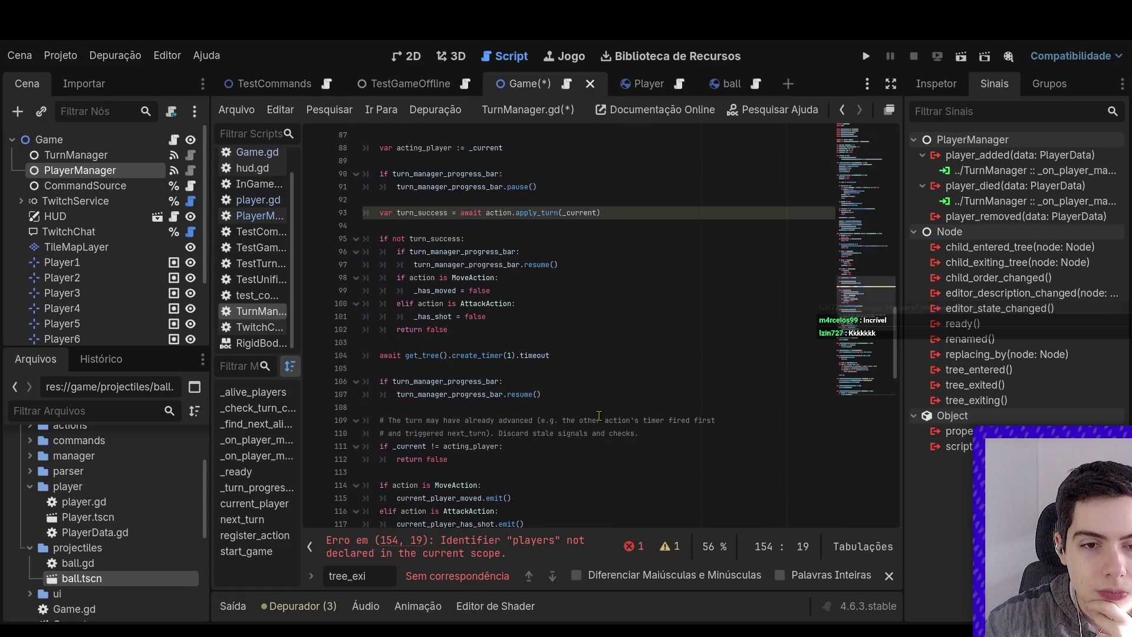
{"action": "scroll", "coordinate": [598, 415], "scroll_direction": "up", "scroll_amount": 9}
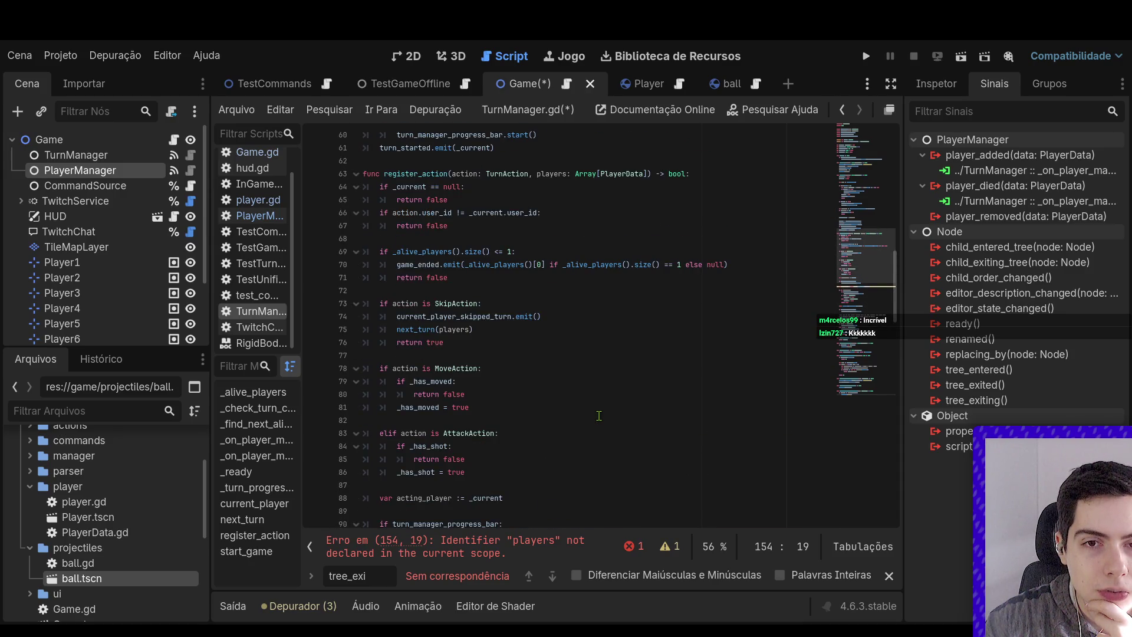
{"action": "scroll", "coordinate": [598, 415], "scroll_direction": "down", "scroll_amount": 9}
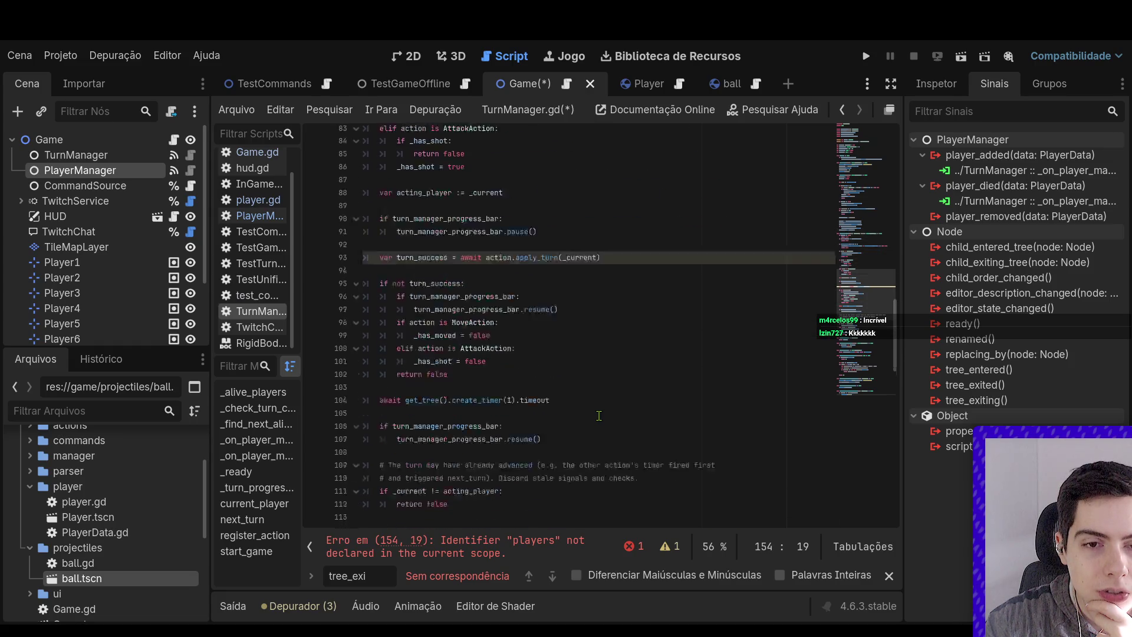
{"action": "scroll", "coordinate": [598, 415], "scroll_direction": "down", "scroll_amount": 14}
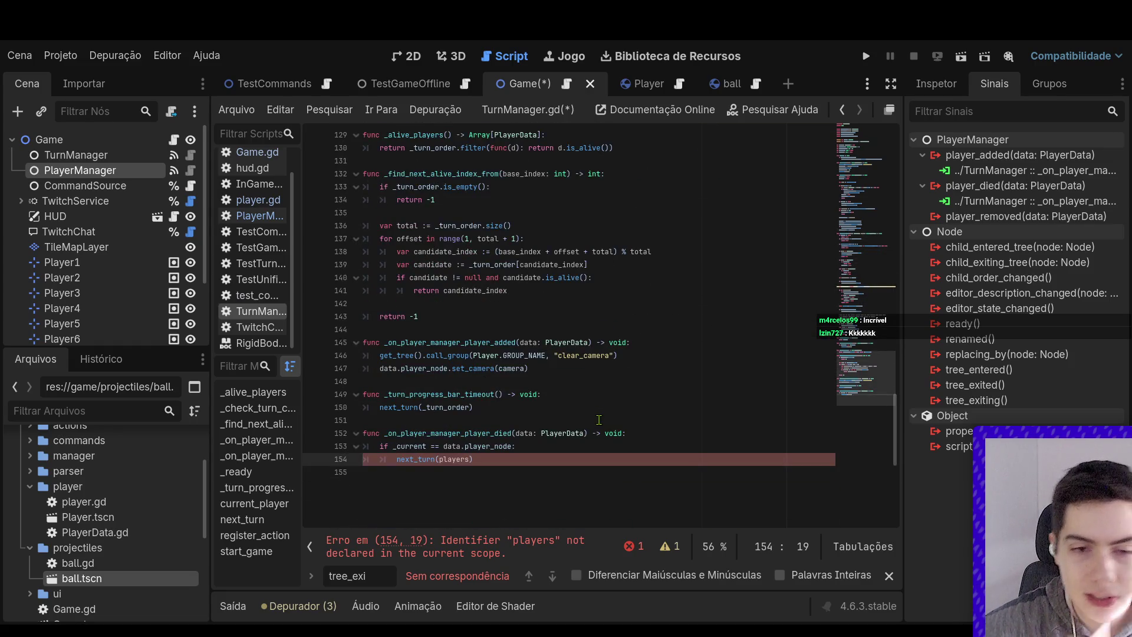
{"action": "left_click_drag", "start_coordinate": [475, 458], "coordinate": [334, 427]}
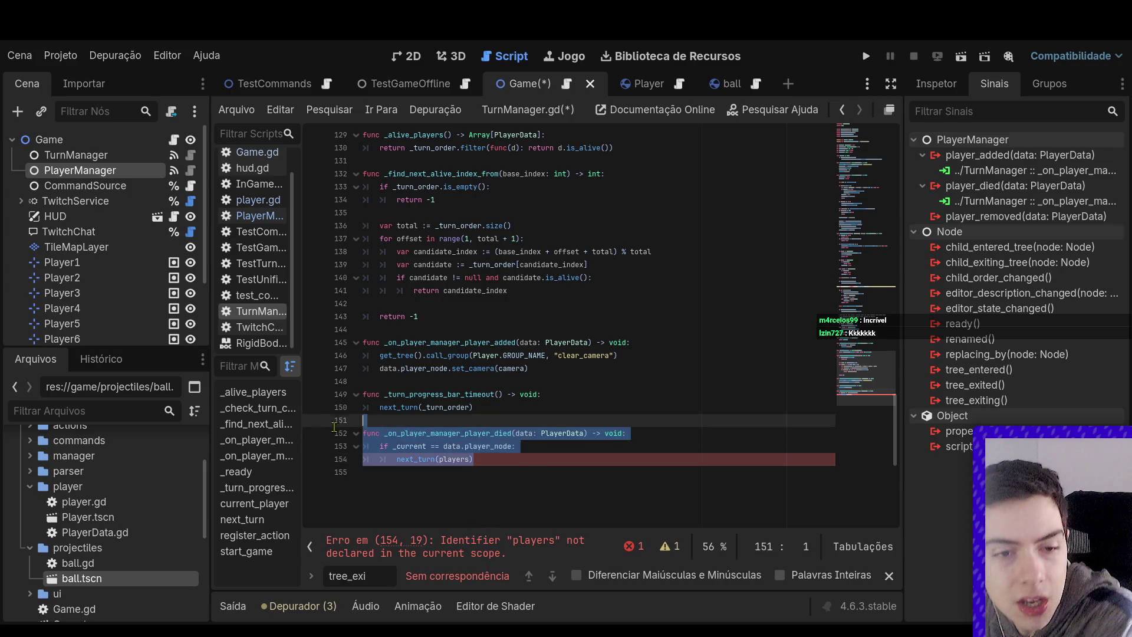
Delete the player-died handler and disconnect player_died from TurnManager
{"action": "key", "text": "BackSpace"}
{"action": "key", "text": "BackSpace"}
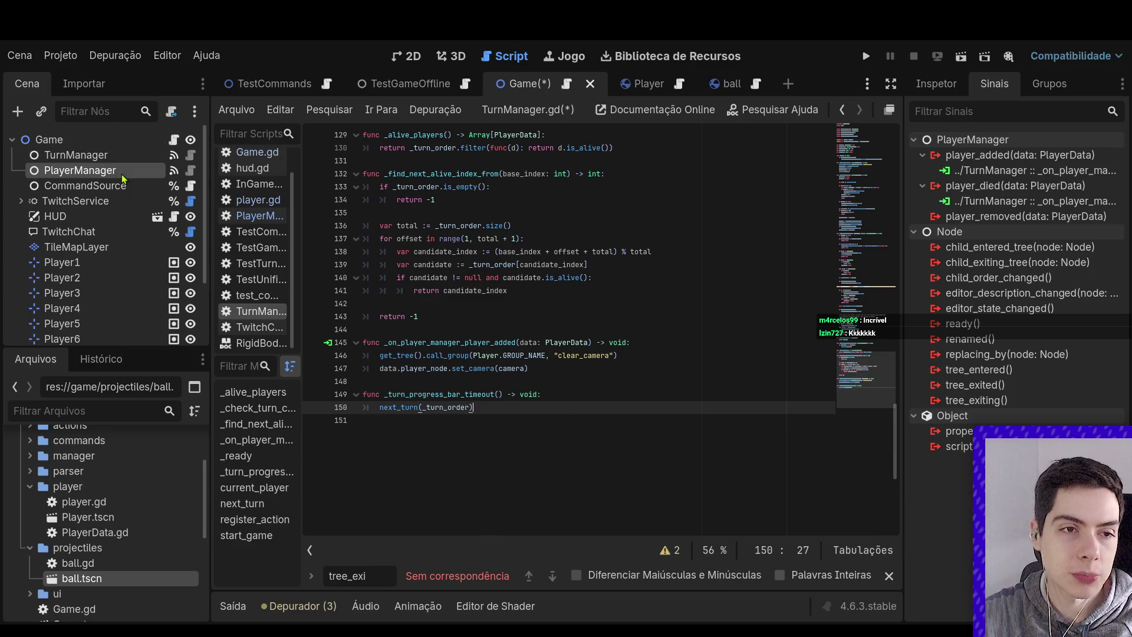
{"action": "left_click", "coordinate": [990, 201]}
{"action": "key", "text": "Delete"}
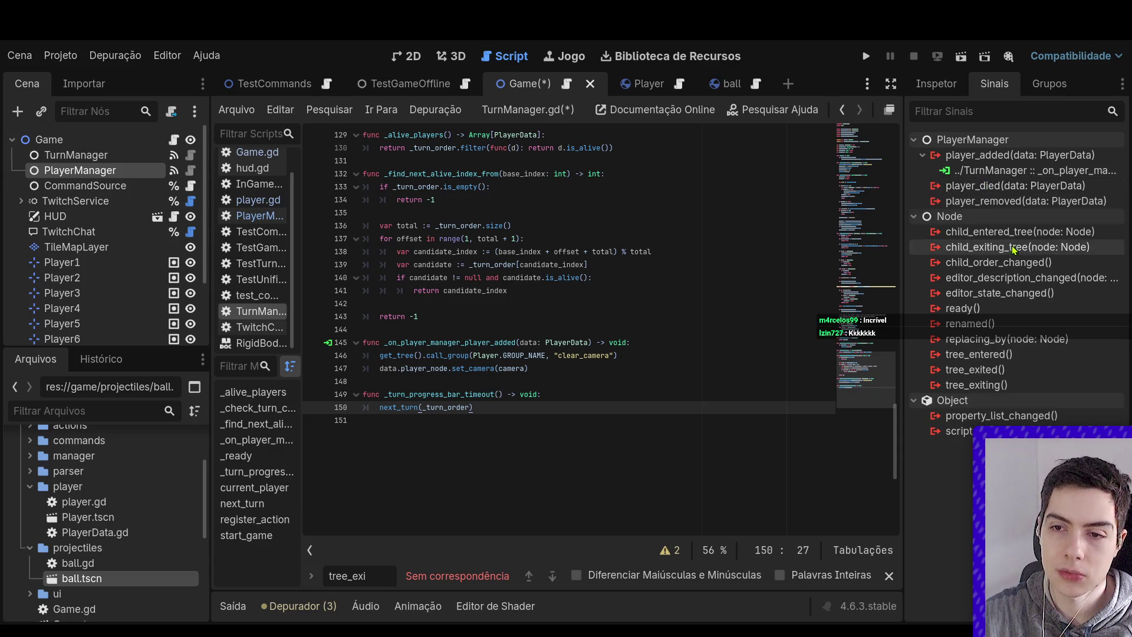
Place the caret at the end of the stale-turn return in register_action
{"action": "scroll", "coordinate": [548, 367], "scroll_direction": "up", "scroll_amount": 12}
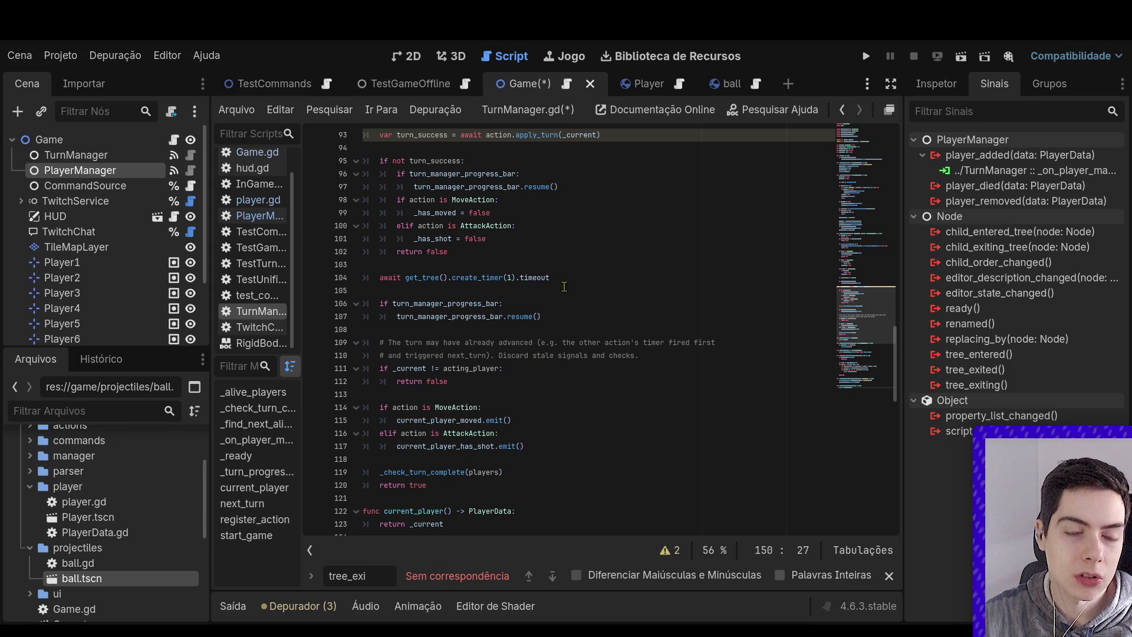
{"action": "left_click", "coordinate": [522, 278]}
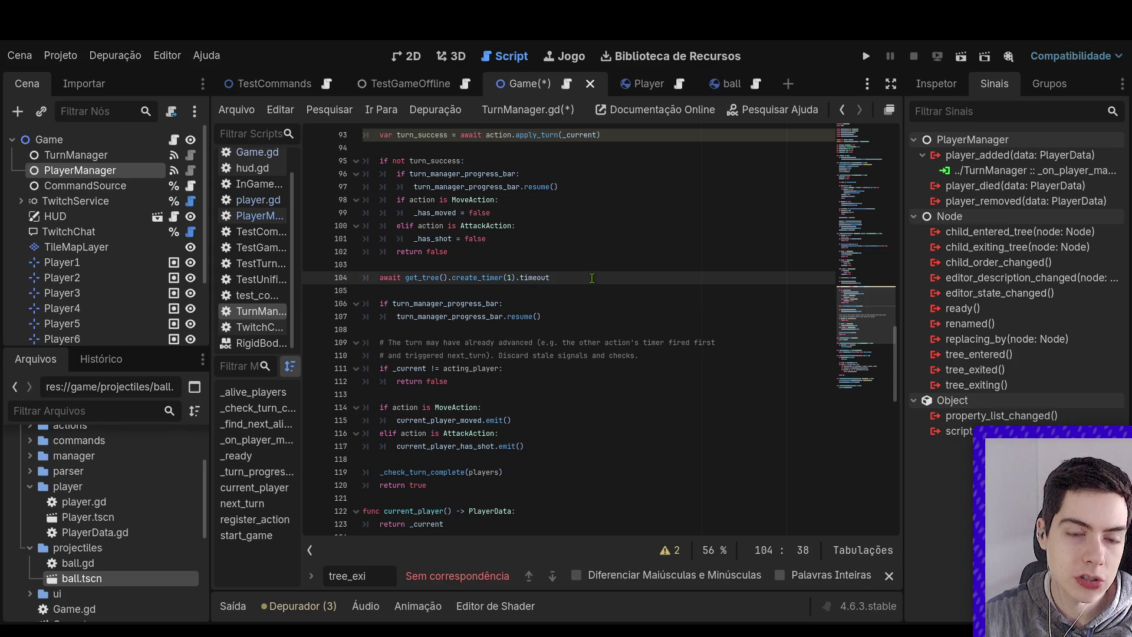
{"action": "left_click", "coordinate": [467, 382]}
{"action": "scroll", "coordinate": [472, 386], "scroll_direction": "down", "scroll_amount": 2}
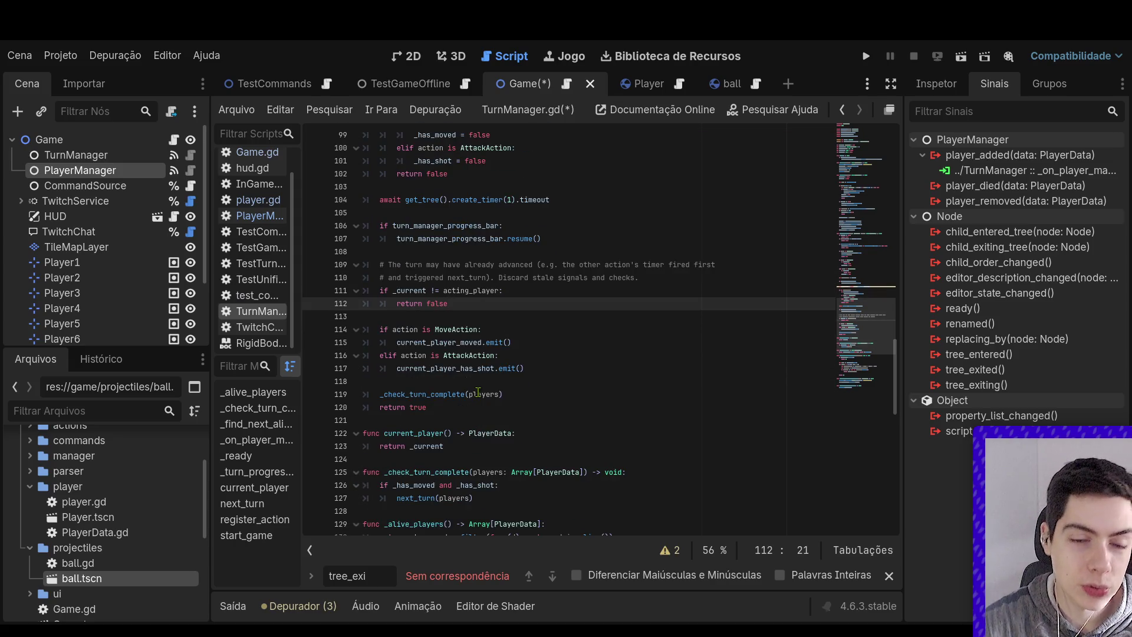
Add 'if not _current.is_alive():' after the stale-turn check
{"action": "key", "text": "Return"}
{"action": "key", "text": "Return"}
{"action": "type", "text": "i"}
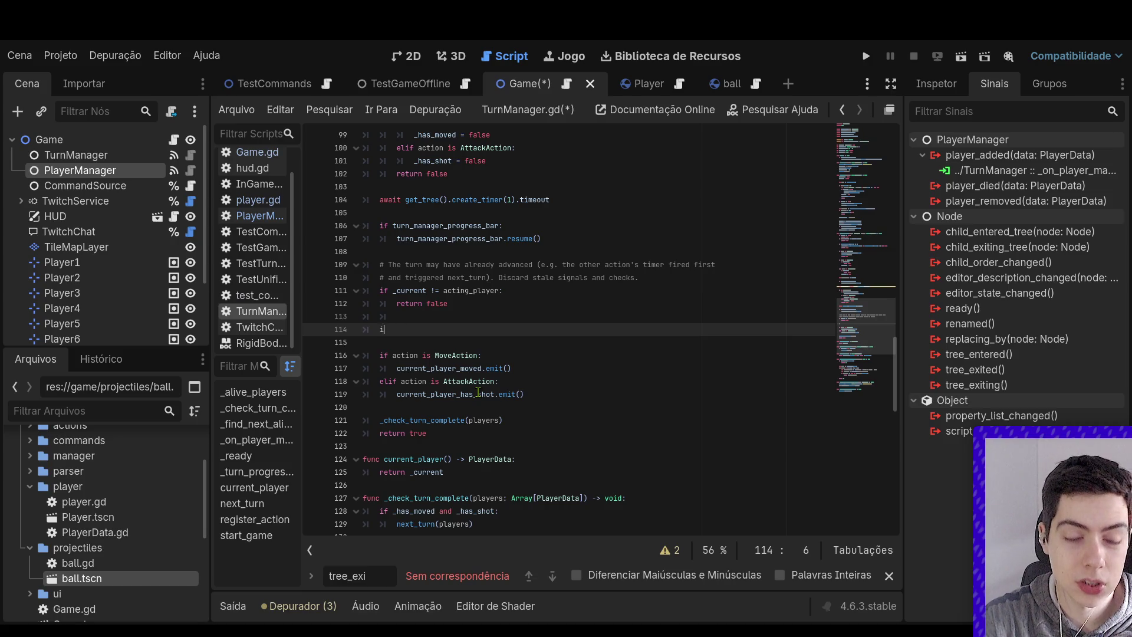
{"action": "type", "text": "f _cu"}
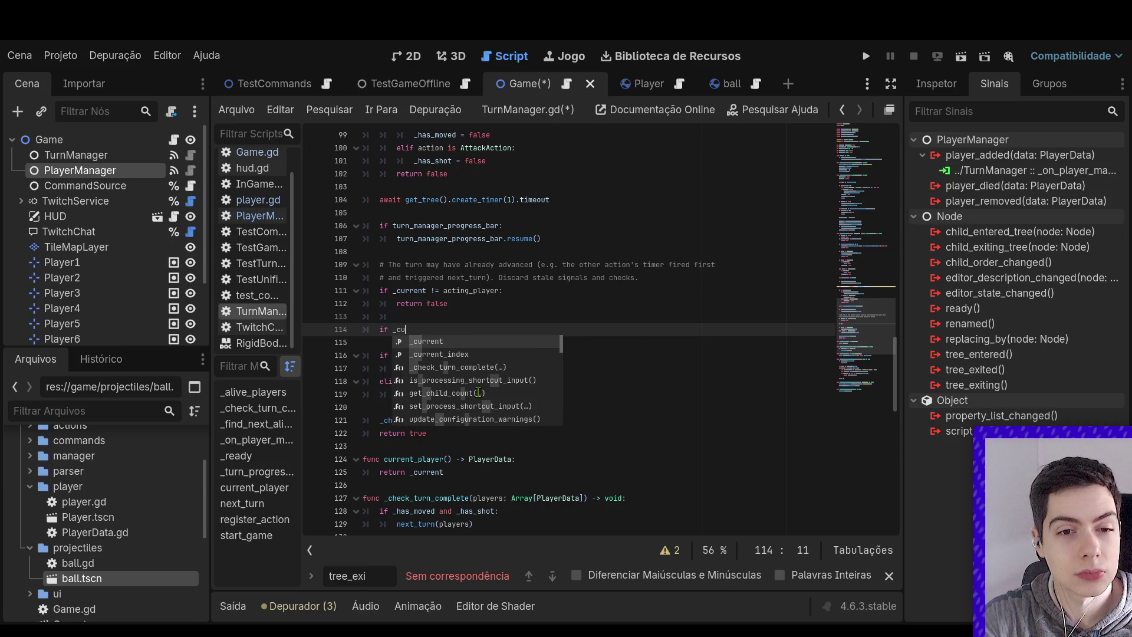
{"action": "type", "text": "rrent.is"}
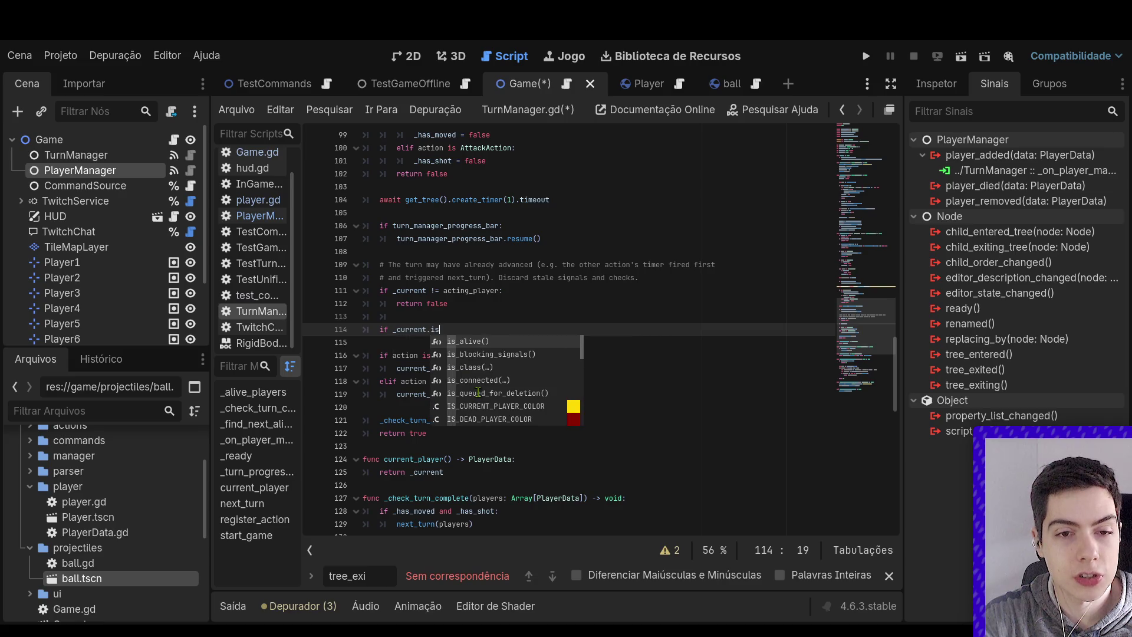
{"action": "key", "text": "Return"}
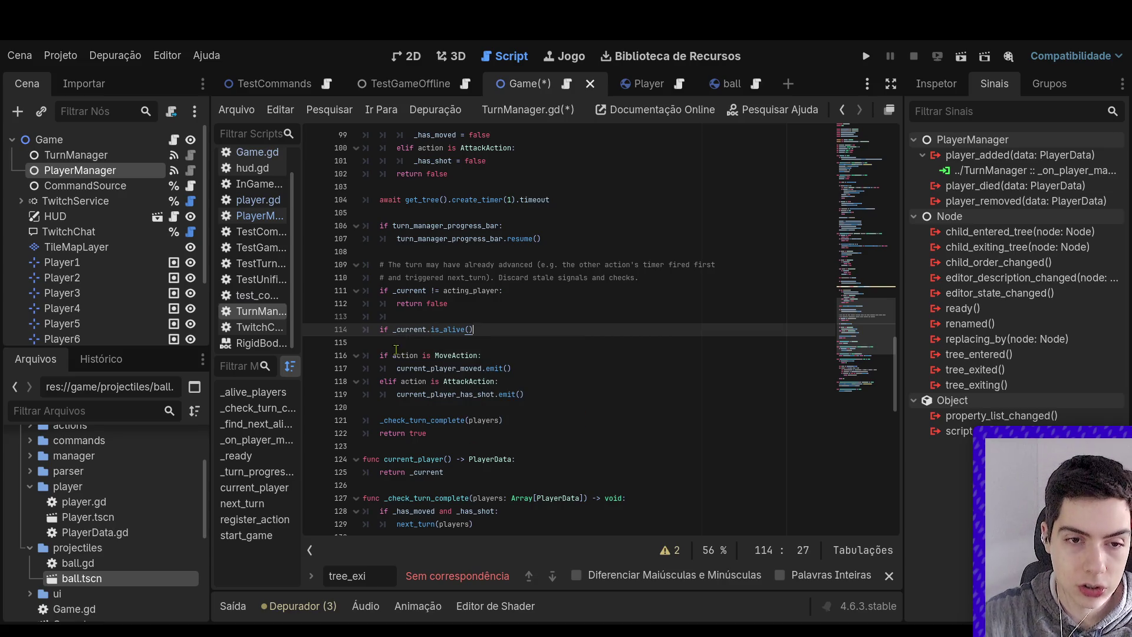
{"action": "left_click", "coordinate": [396, 329]}
{"action": "type", "text": "not"}
{"action": "left_click", "coordinate": [508, 334]}
{"action": "type", "text": ":"}
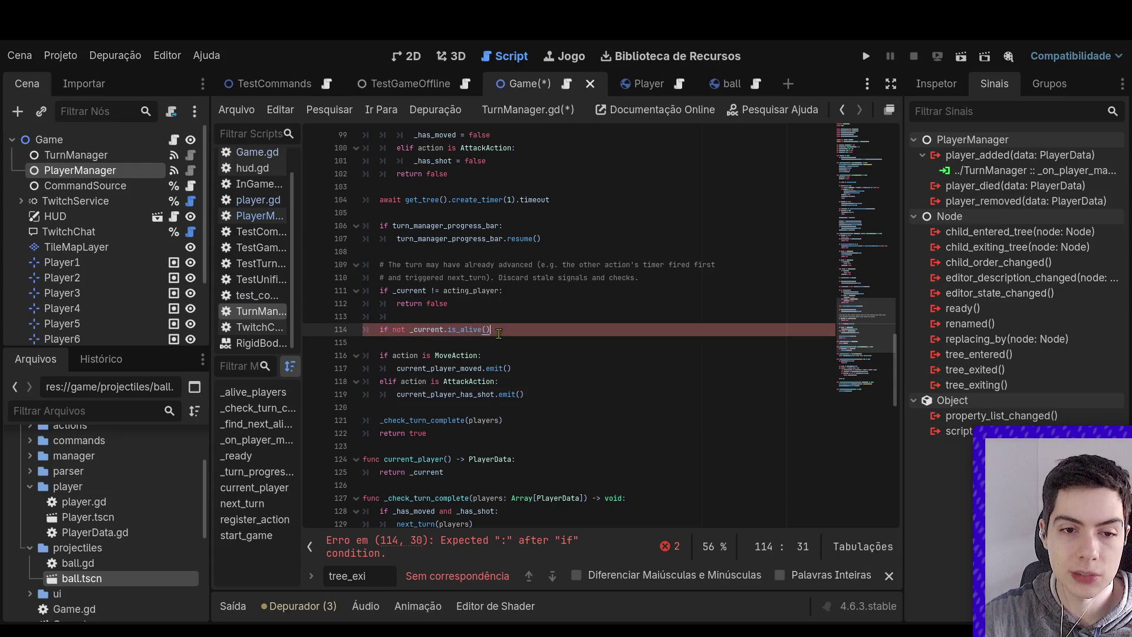
Inside the new if, call next_turn(players) and begin a return statement
{"action": "key", "text": "Return"}
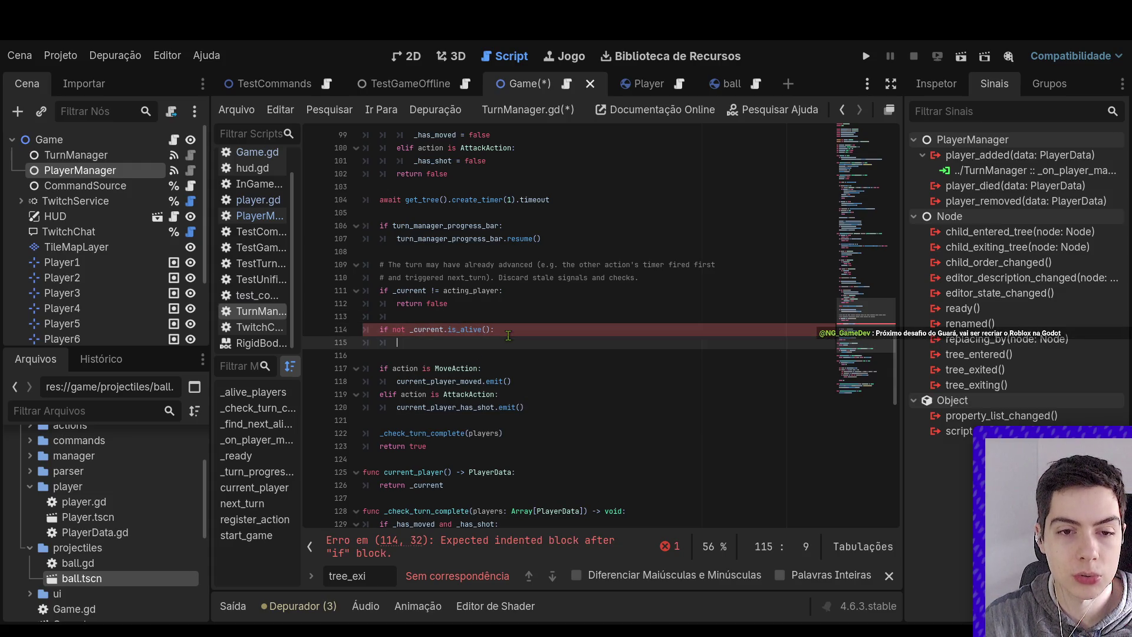
{"action": "type", "text": "ne"}
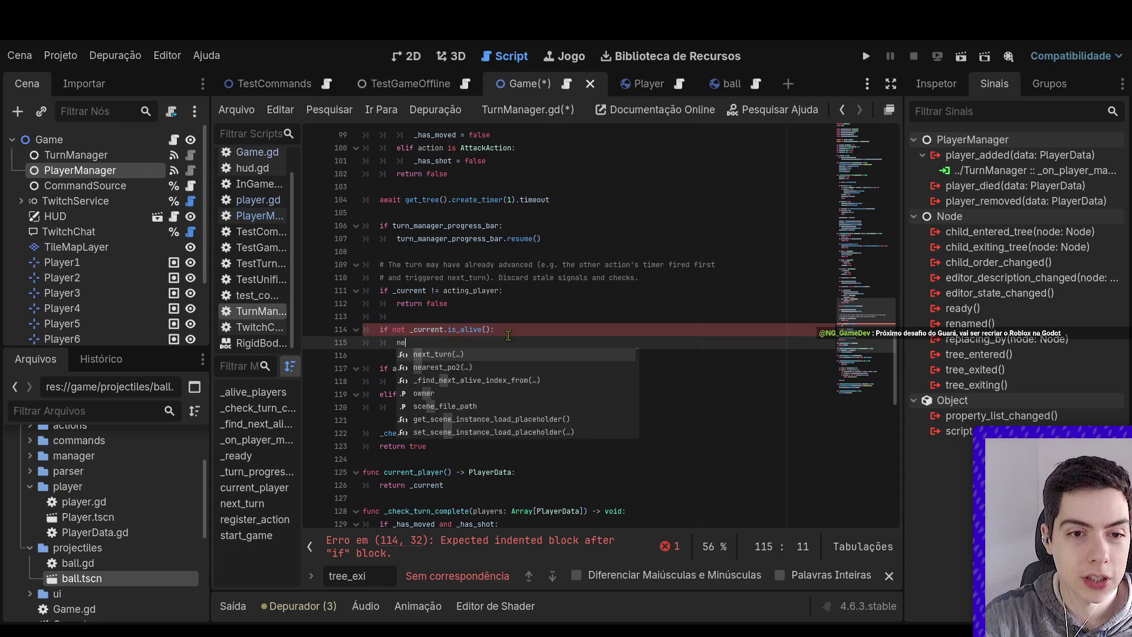
{"action": "type", "text": "xt_turn(players"}
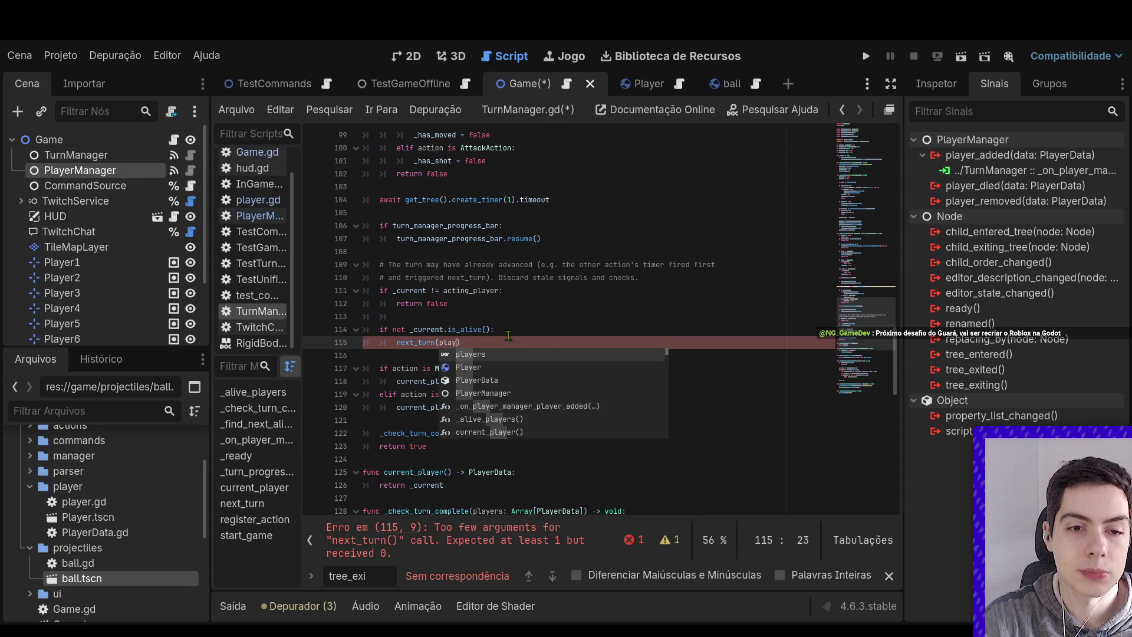
{"action": "key", "text": "End"}
{"action": "key", "text": "Return"}
{"action": "type", "text": "retu"}
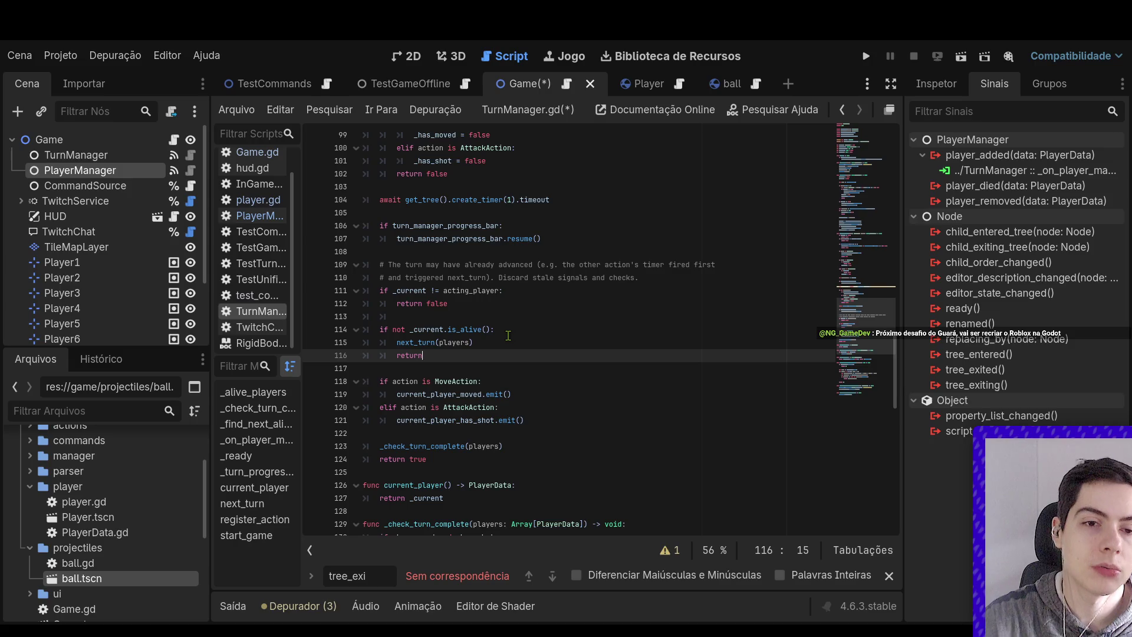
Complete the statement as 'return true' and save TurnManager.gd
{"action": "left_click", "coordinate": [508, 335]}
{"action": "key", "text": "ctrl+s"}
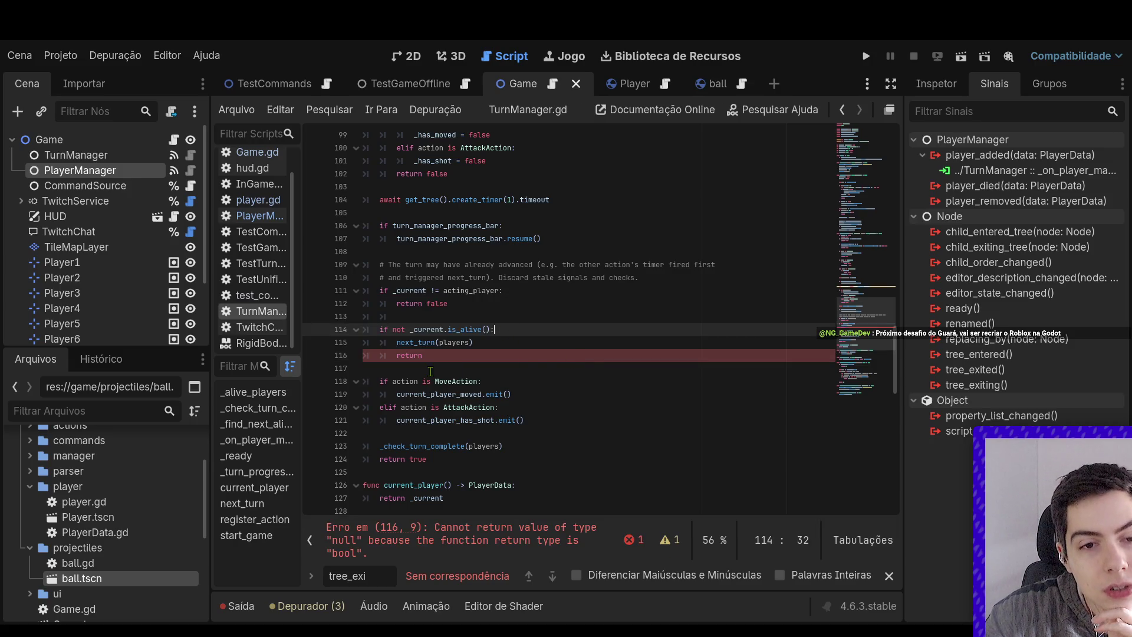
{"action": "left_click", "coordinate": [436, 358]}
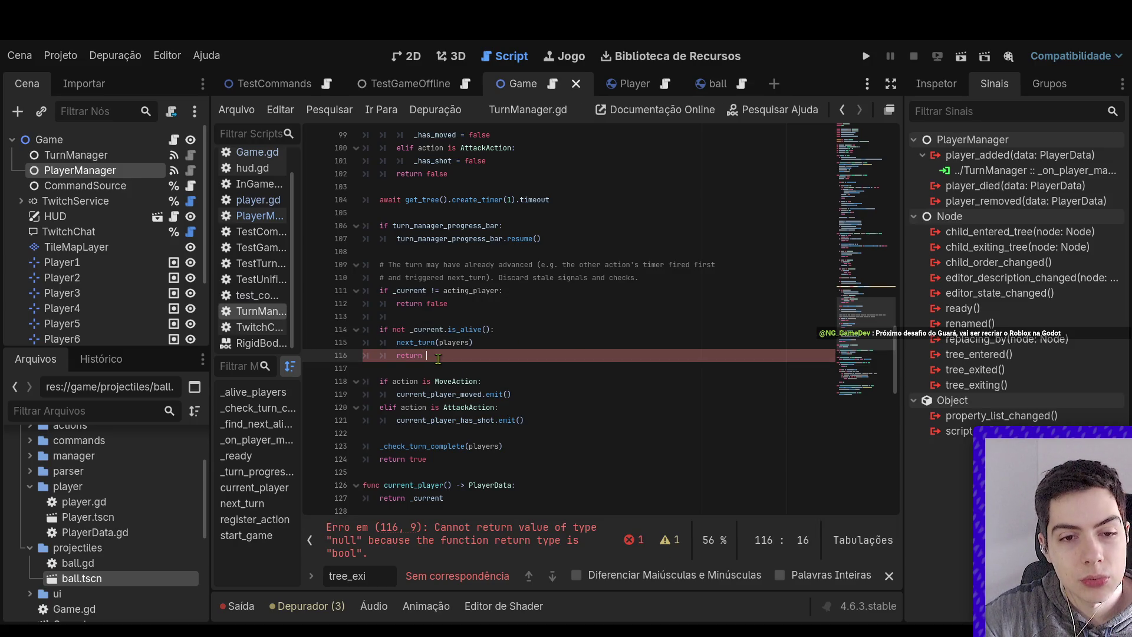
{"action": "scroll", "coordinate": [438, 357], "scroll_direction": "up", "scroll_amount": 7}
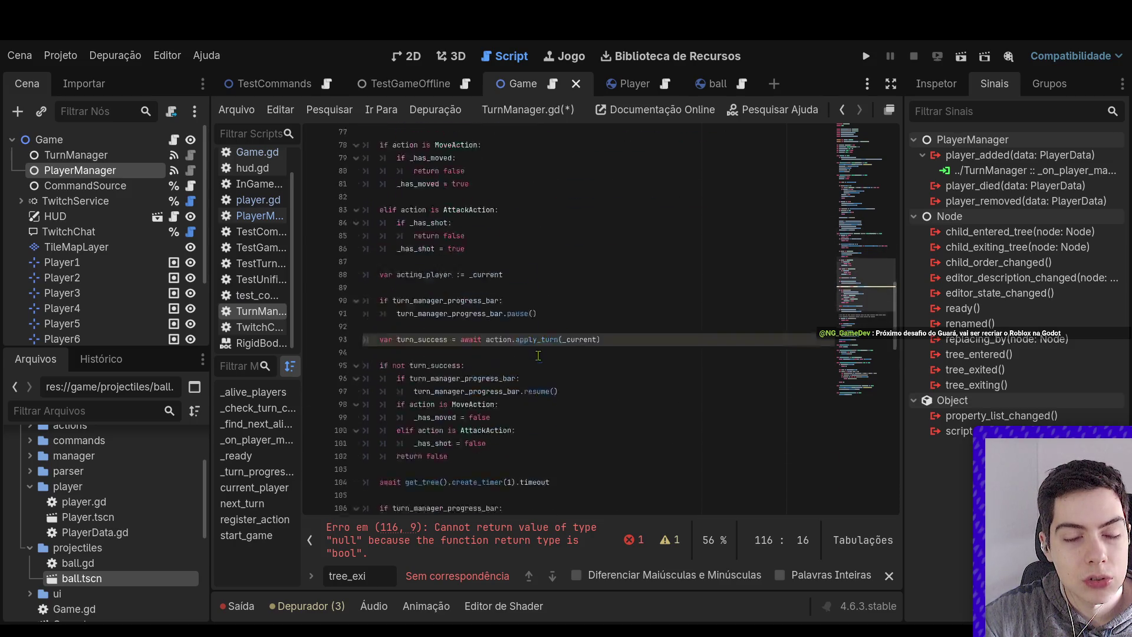
{"action": "type", "text": "tru"}
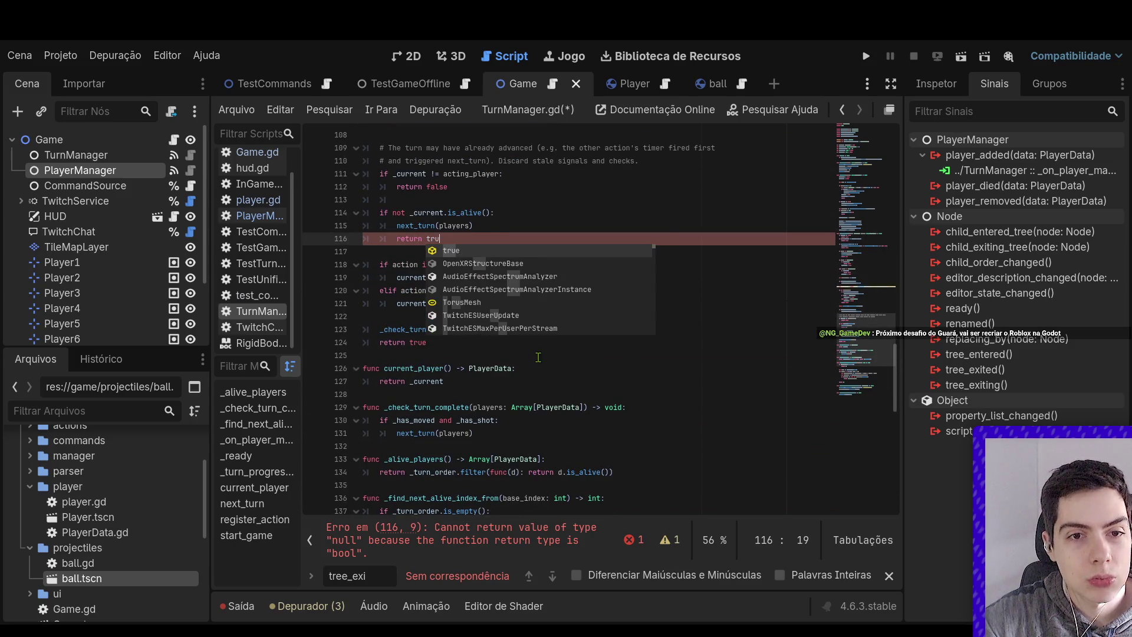
{"action": "key", "text": "Return"}
{"action": "left_click", "coordinate": [619, 265]}
{"action": "key", "text": "ctrl+s"}
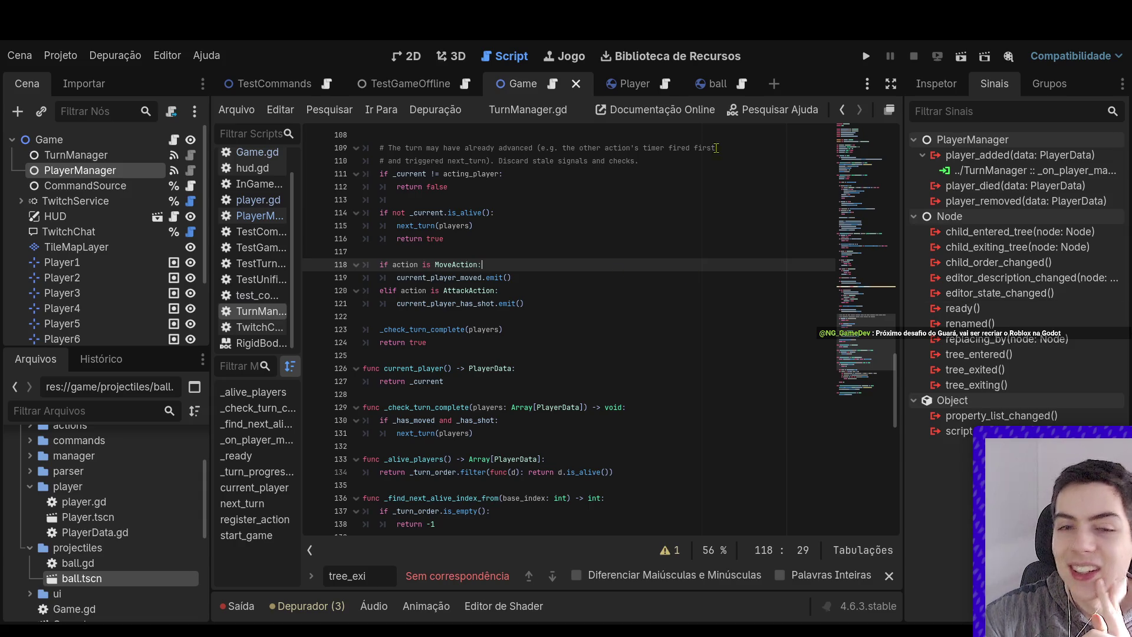
{"action": "left_click", "coordinate": [605, 226]}
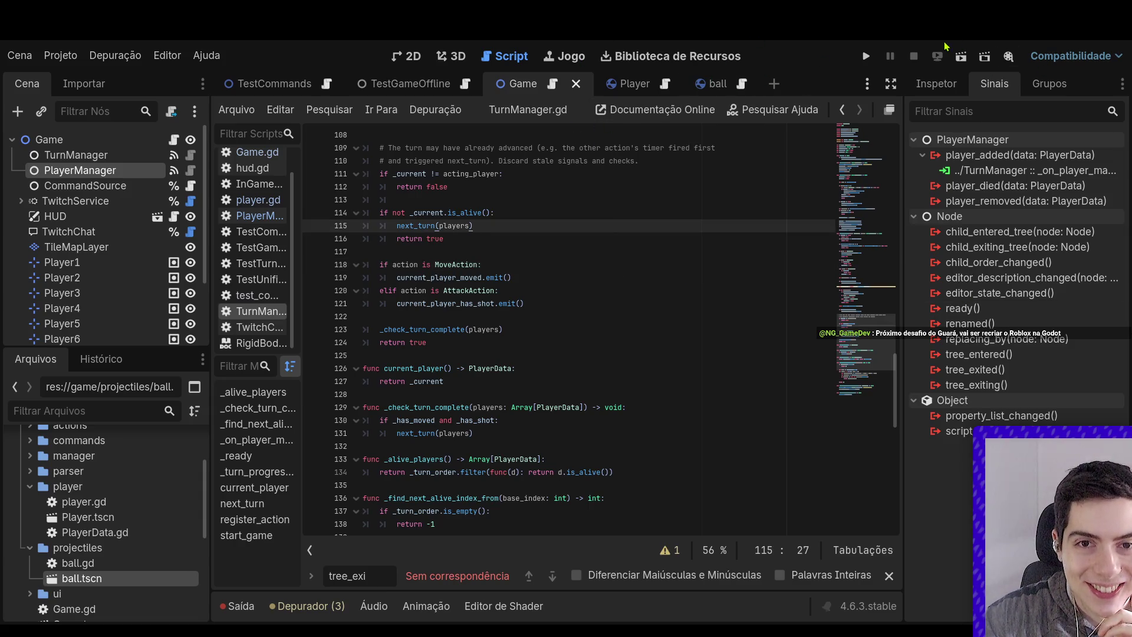
Run the scene, send '!mover 2' as player1, and stop the game after it falls off
{"action": "left_click", "coordinate": [961, 56]}
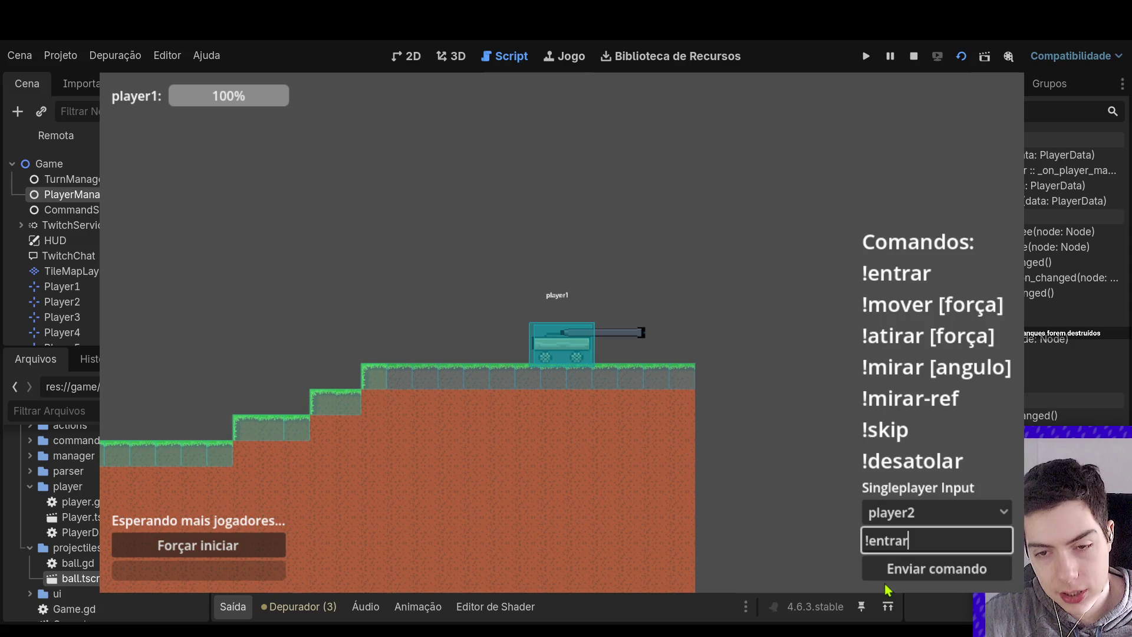
{"action": "left_click", "coordinate": [885, 577]}
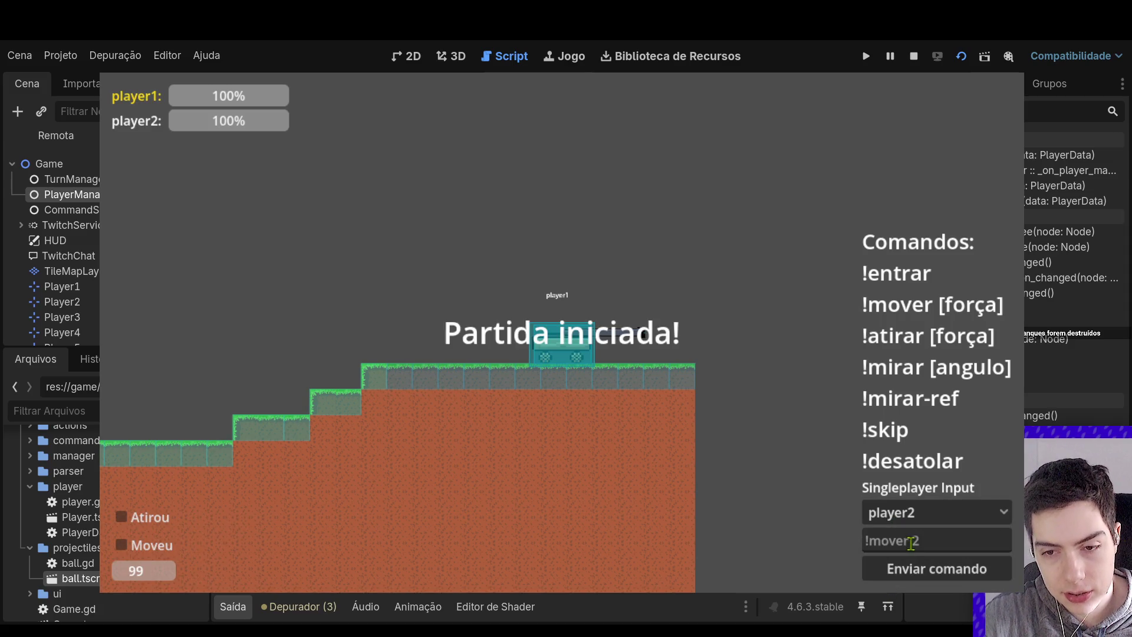
{"action": "left_click", "coordinate": [931, 512]}
{"action": "left_click", "coordinate": [914, 536]}
{"action": "type", "text": "!mover 2"}
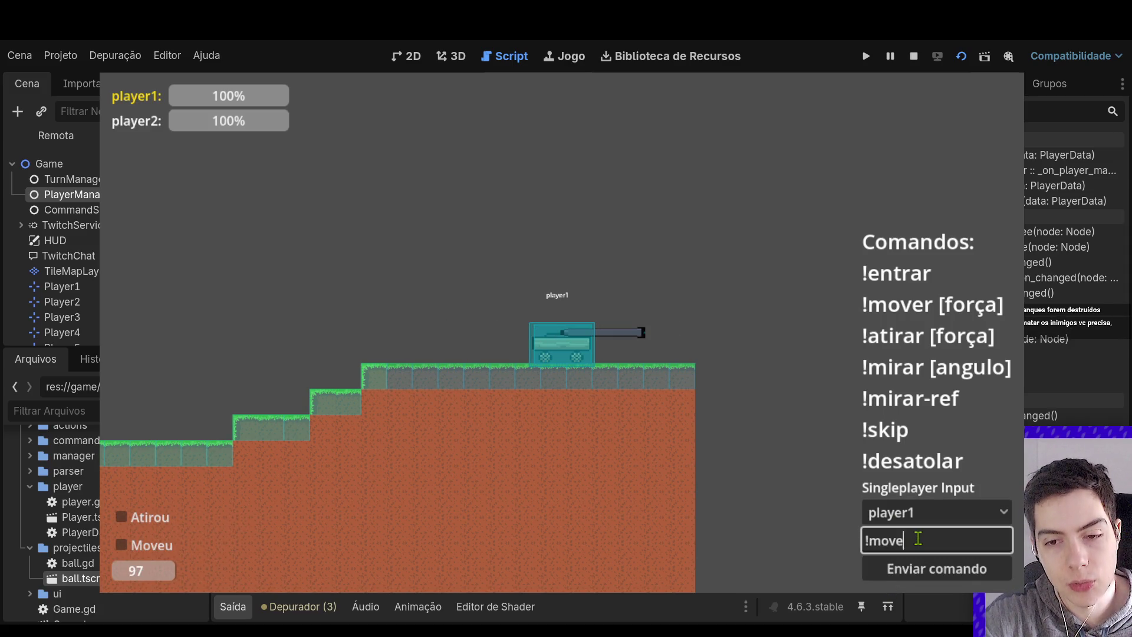
{"action": "key", "text": "Return"}
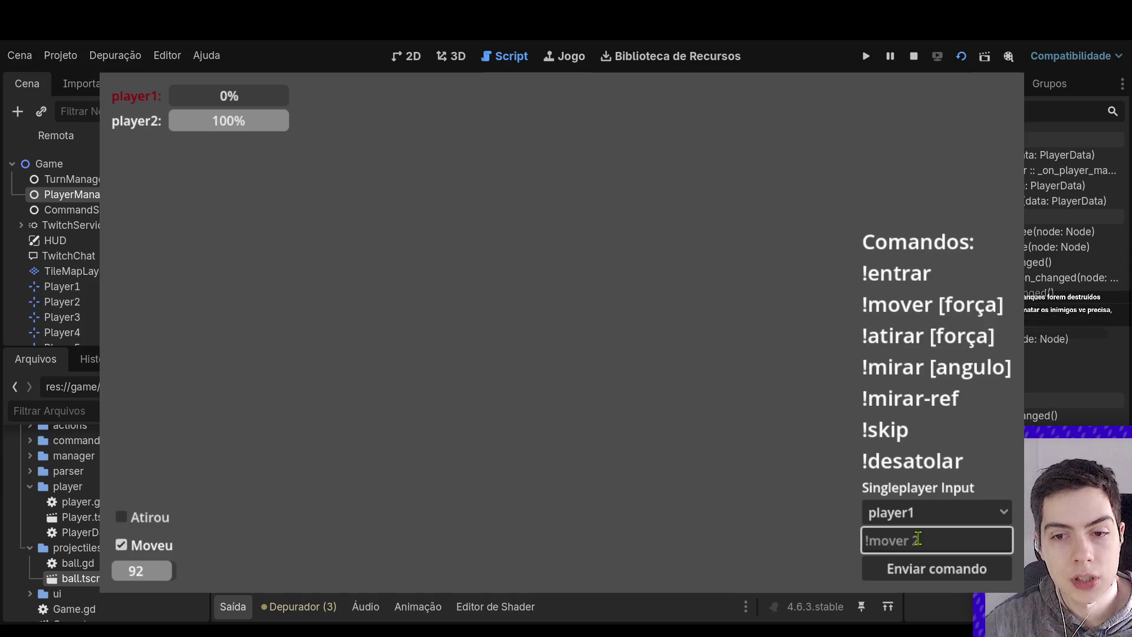
{"action": "left_click", "coordinate": [914, 56]}
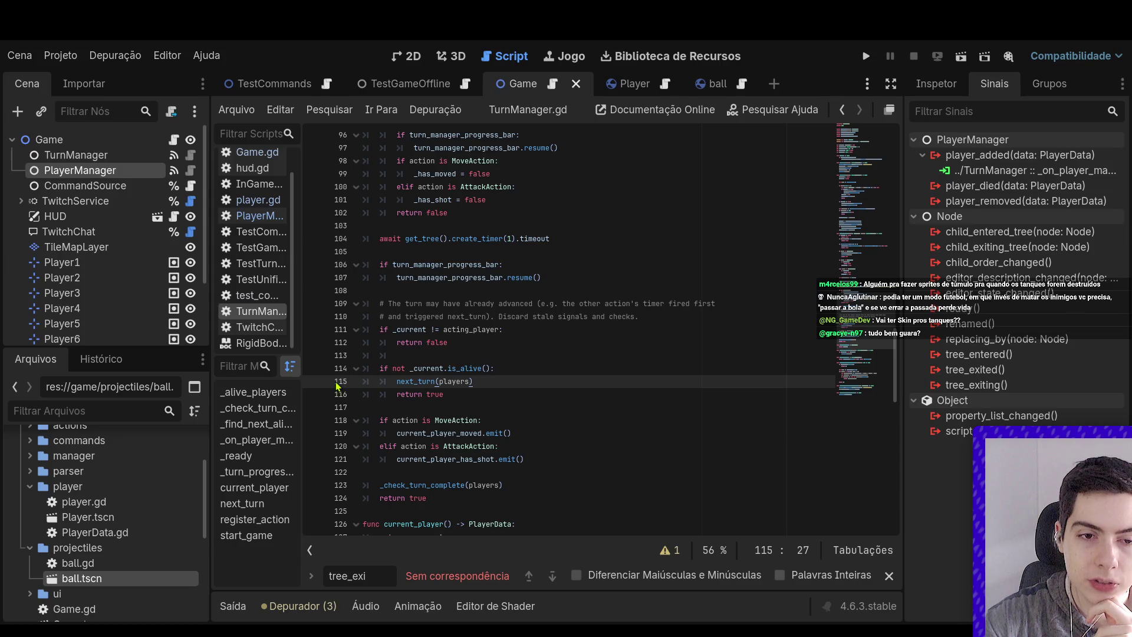
Add a breakpoint on line 114's is_alive check in TurnManager.gd and rerun the game
{"action": "left_click", "coordinate": [316, 368]}
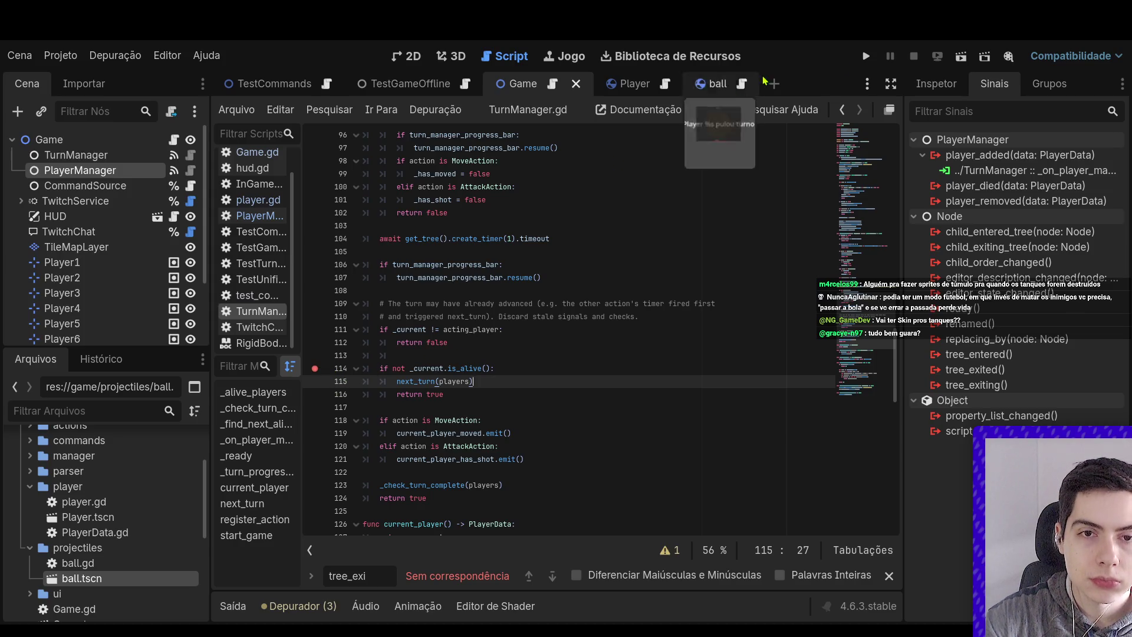
{"action": "left_click", "coordinate": [961, 57]}
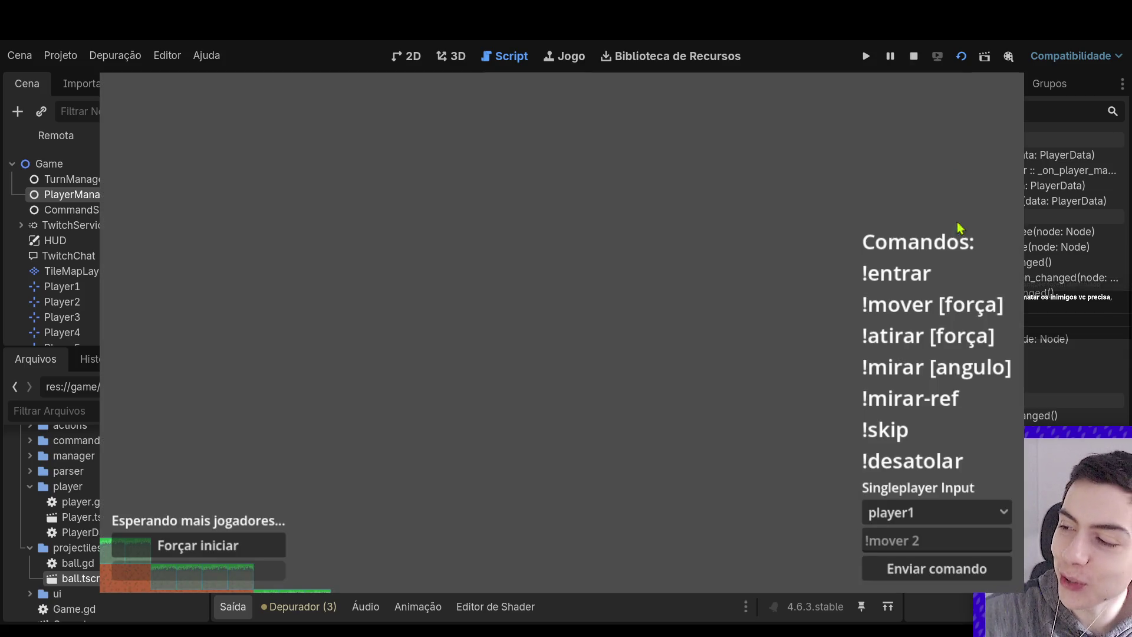
Join the match as player1 and then player2 by sending '!entrar' for each
{"action": "left_click", "coordinate": [906, 534]}
{"action": "type", "text": "!"}
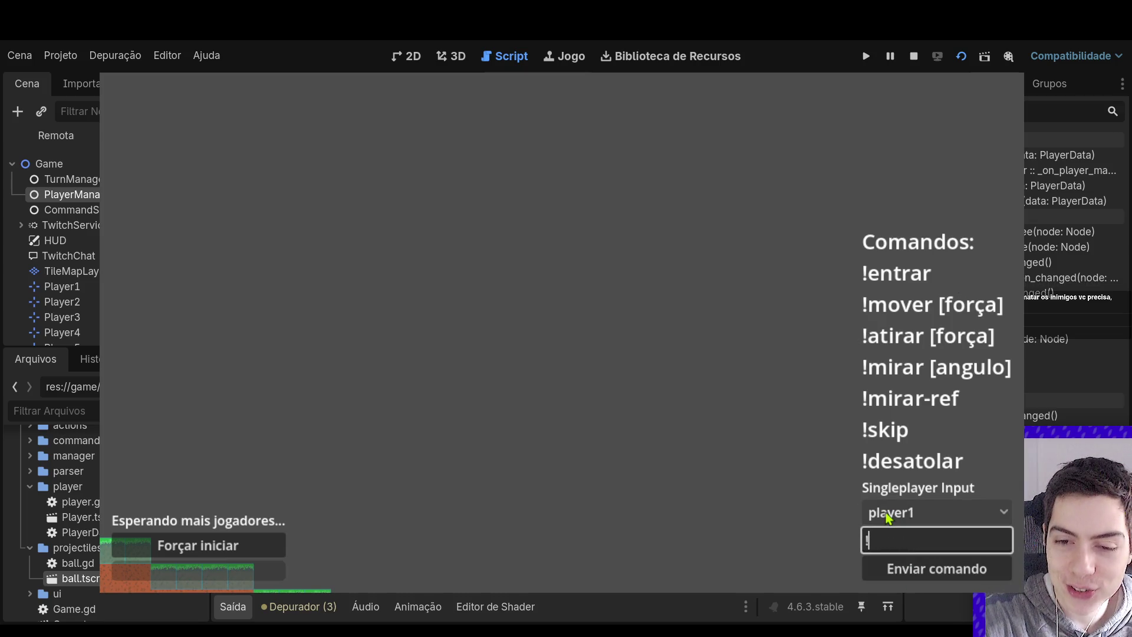
{"action": "type", "text": "entrar"}
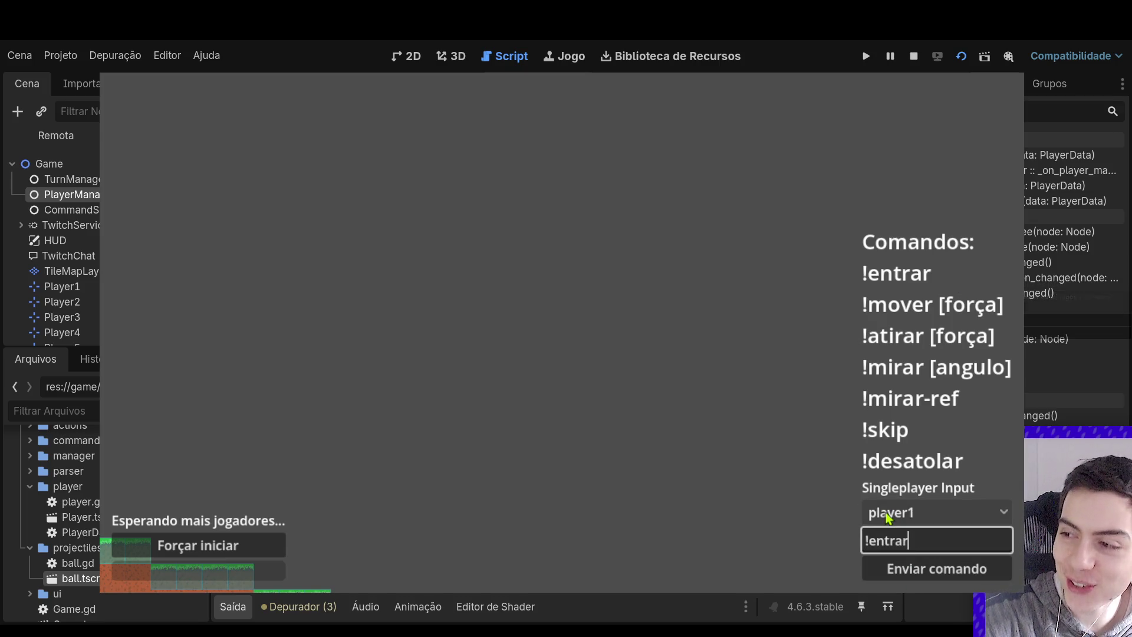
{"action": "left_click", "coordinate": [930, 569]}
{"action": "left_click", "coordinate": [933, 512]}
{"action": "left_click", "coordinate": [931, 560]}
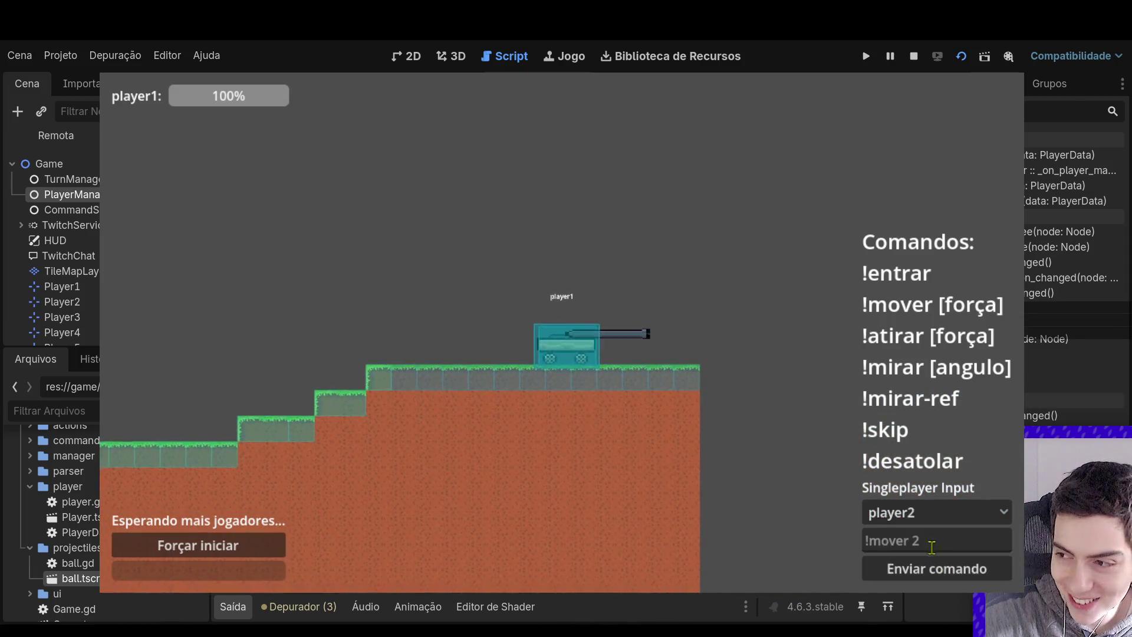
{"action": "type", "text": "!entrar"}
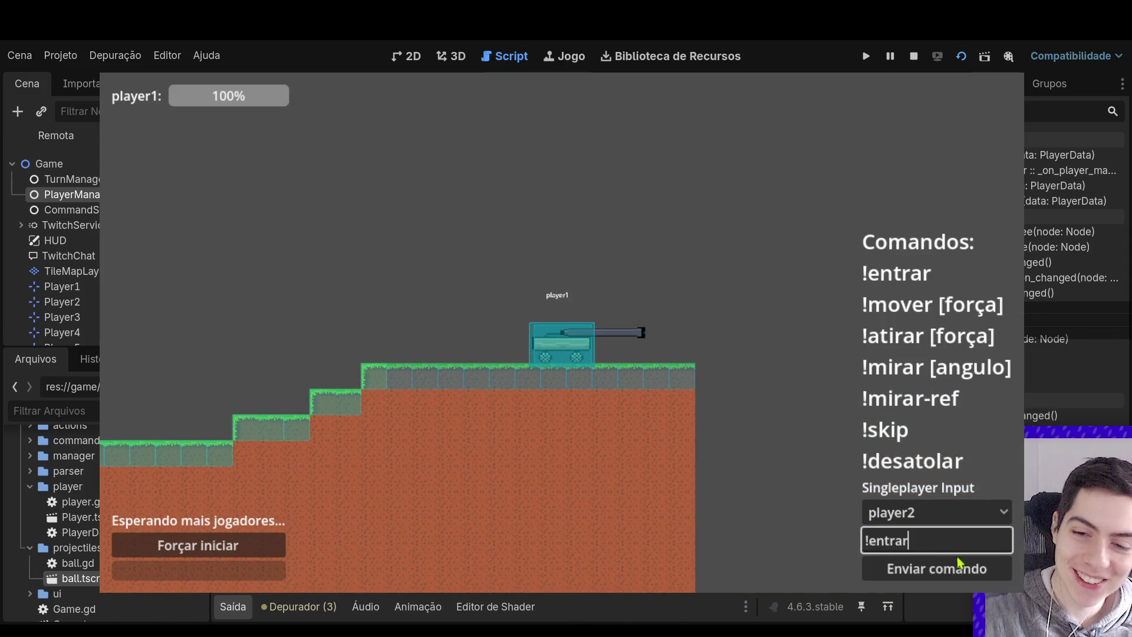
{"action": "left_click", "coordinate": [963, 576]}
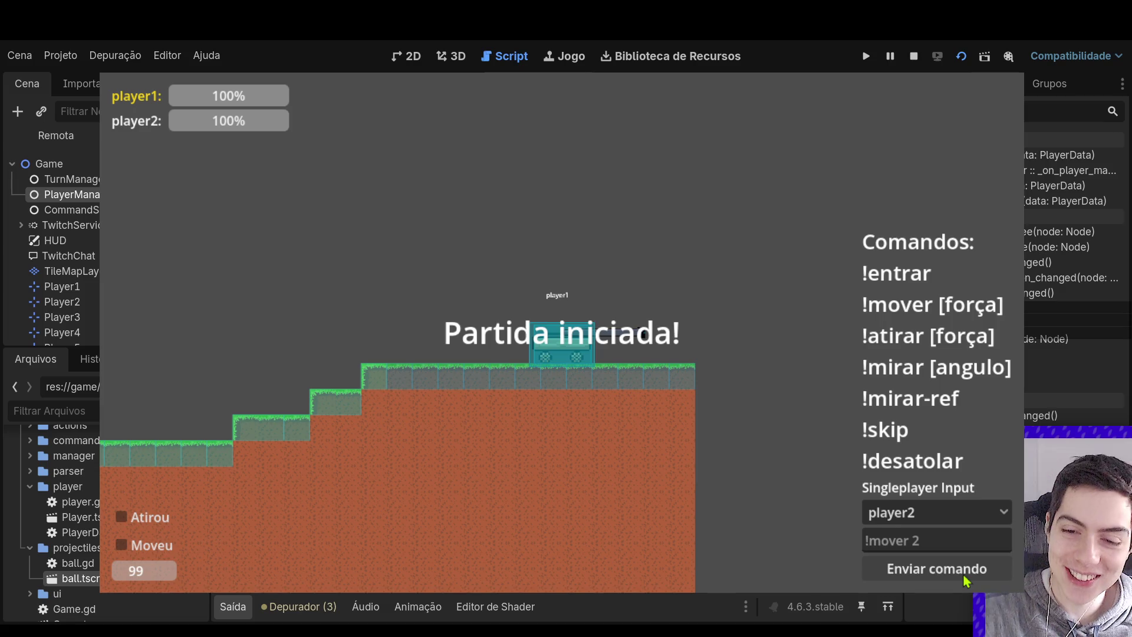
Send '!mover 2' as player1, then stop the running game
{"action": "left_click", "coordinate": [976, 511]}
{"action": "left_click", "coordinate": [989, 539]}
{"action": "type", "text": "!mover "}
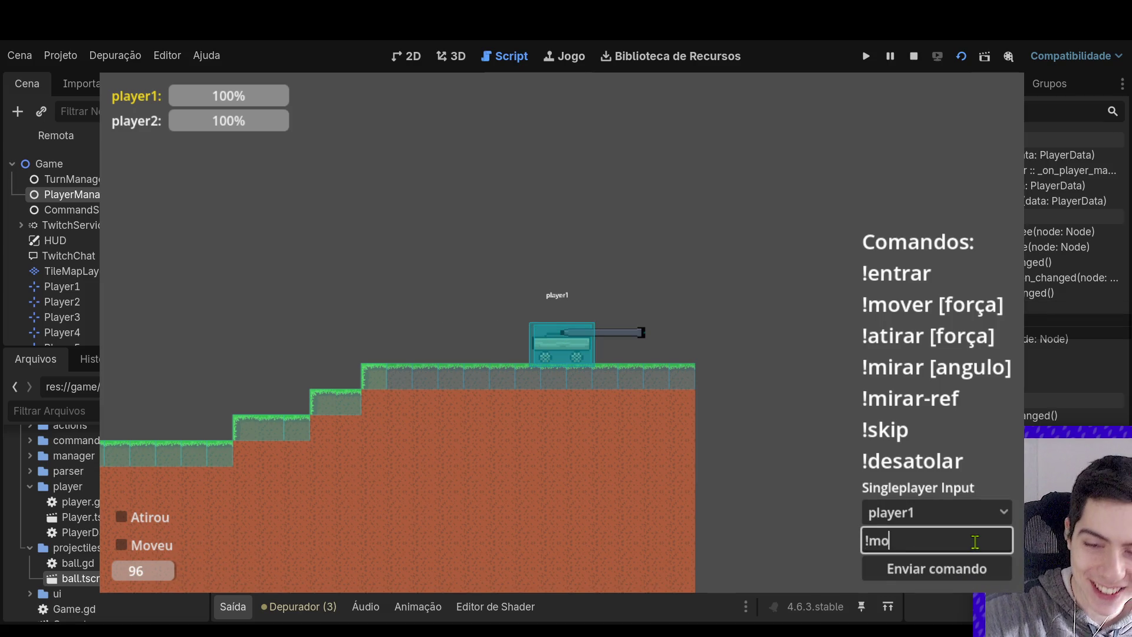
{"action": "type", "text": "2"}
{"action": "left_click", "coordinate": [970, 570]}
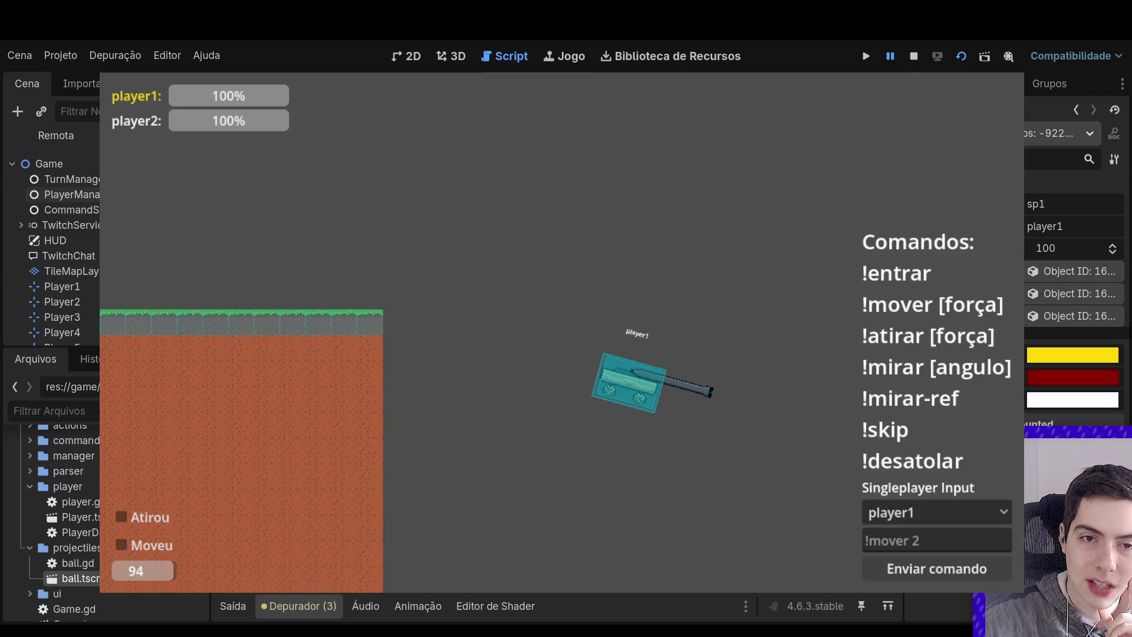
{"action": "left_click", "coordinate": [914, 56]}
{"action": "scroll", "coordinate": [556, 281], "scroll_direction": "up", "scroll_amount": 2}
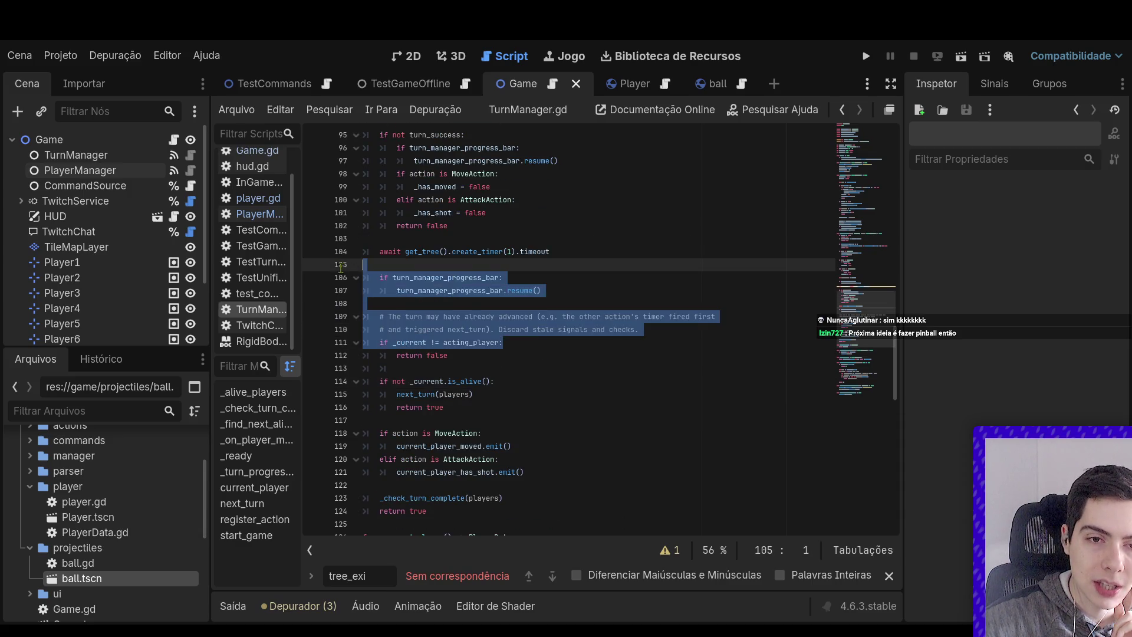
Inspect apply_turn's definition in TurnAction.gd, then switch to the Player scene's player.gd
{"action": "left_click_drag", "start_coordinate": [531, 342], "coordinate": [468, 275]}
{"action": "left_click", "coordinate": [534, 274]}
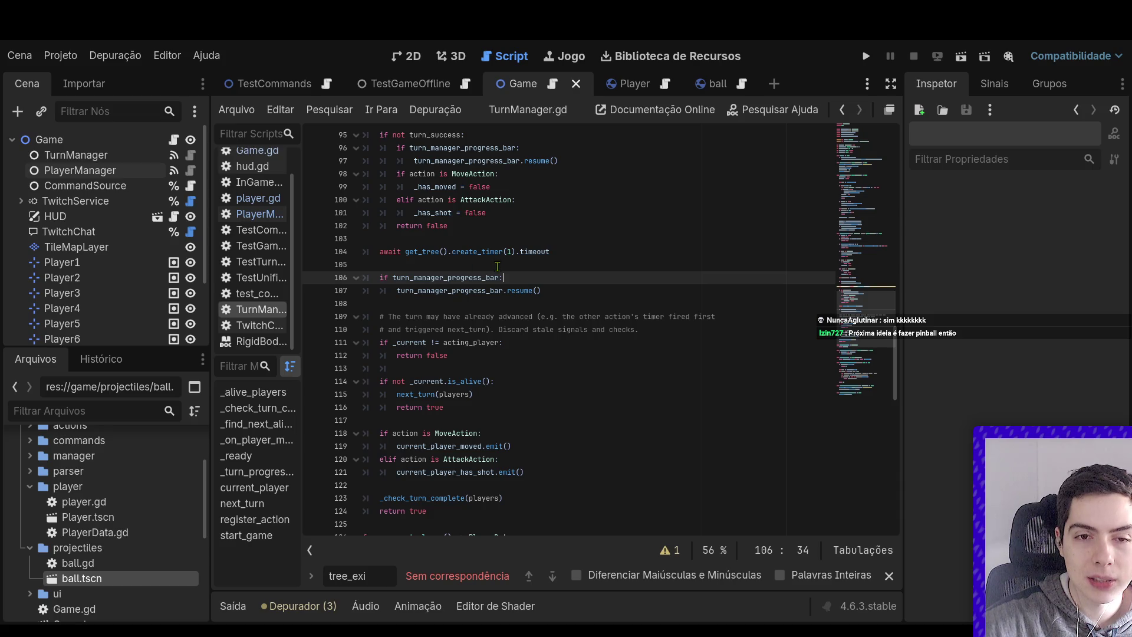
{"action": "scroll", "coordinate": [507, 307], "scroll_direction": "up", "scroll_amount": 2}
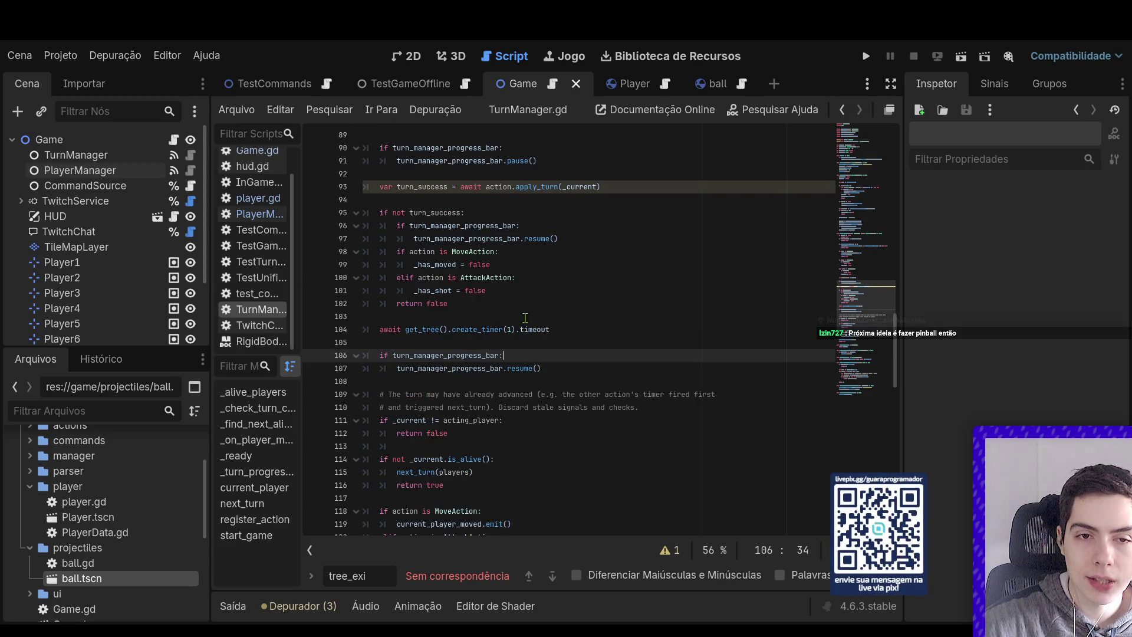
{"action": "left_click", "coordinate": [531, 187], "text": "ctrl"}
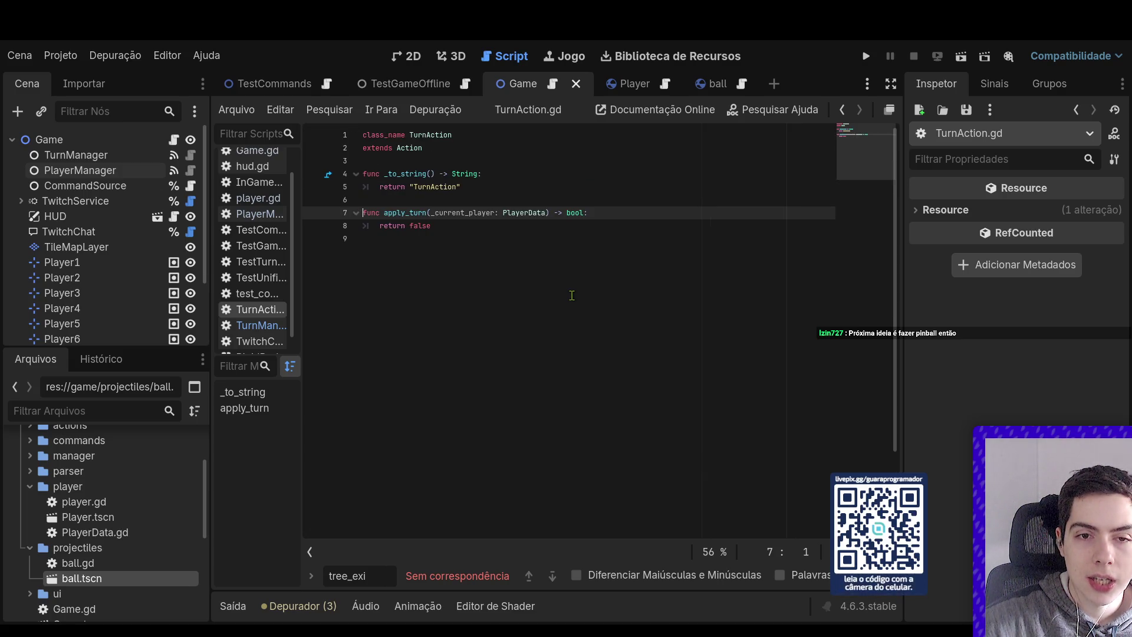
{"action": "left_click_drag", "start_coordinate": [413, 238], "coordinate": [353, 201]}
{"action": "left_click", "coordinate": [404, 217]}
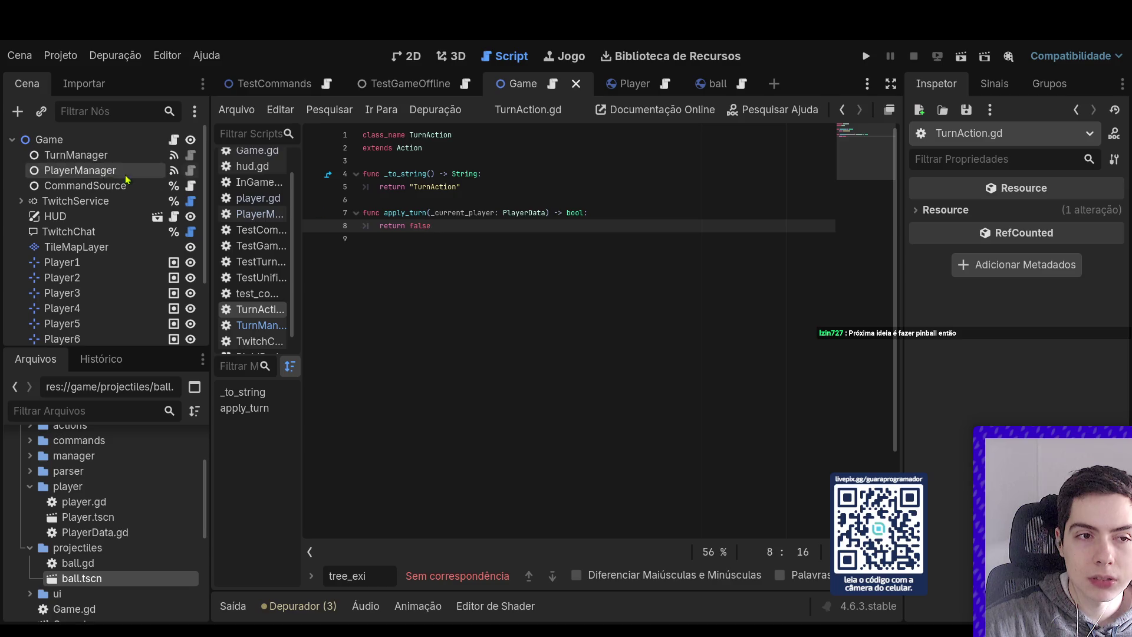
{"action": "left_click", "coordinate": [620, 90]}
{"action": "scroll", "coordinate": [530, 328], "scroll_direction": "up", "scroll_amount": 5}
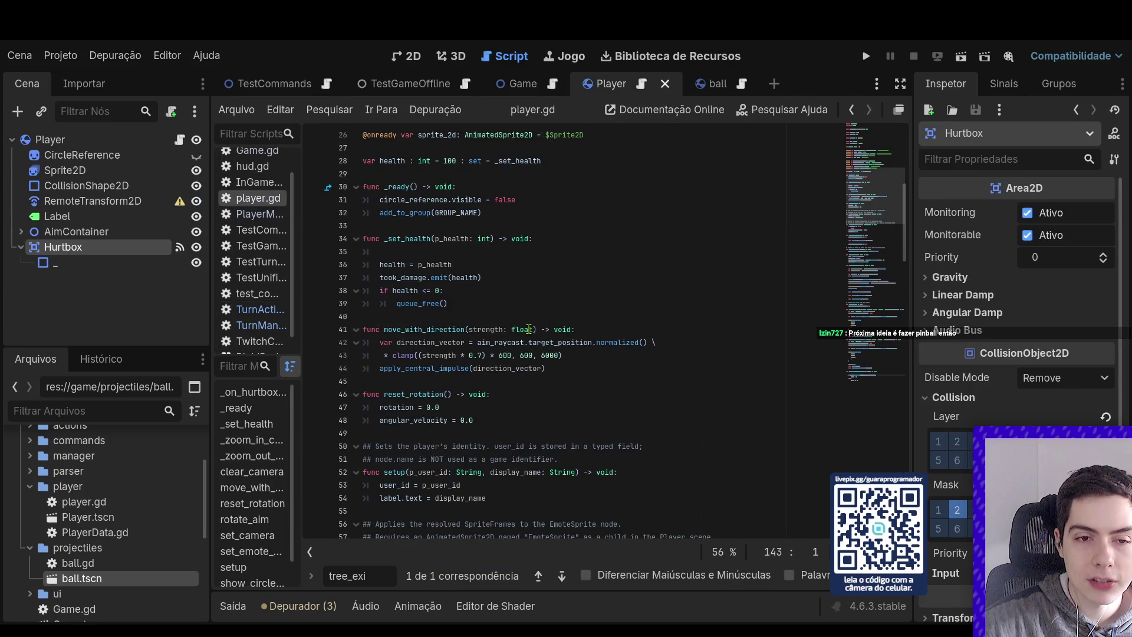
{"action": "scroll", "coordinate": [533, 330], "scroll_direction": "down", "scroll_amount": 4}
{"action": "scroll", "coordinate": [537, 336], "scroll_direction": "down", "scroll_amount": 4}
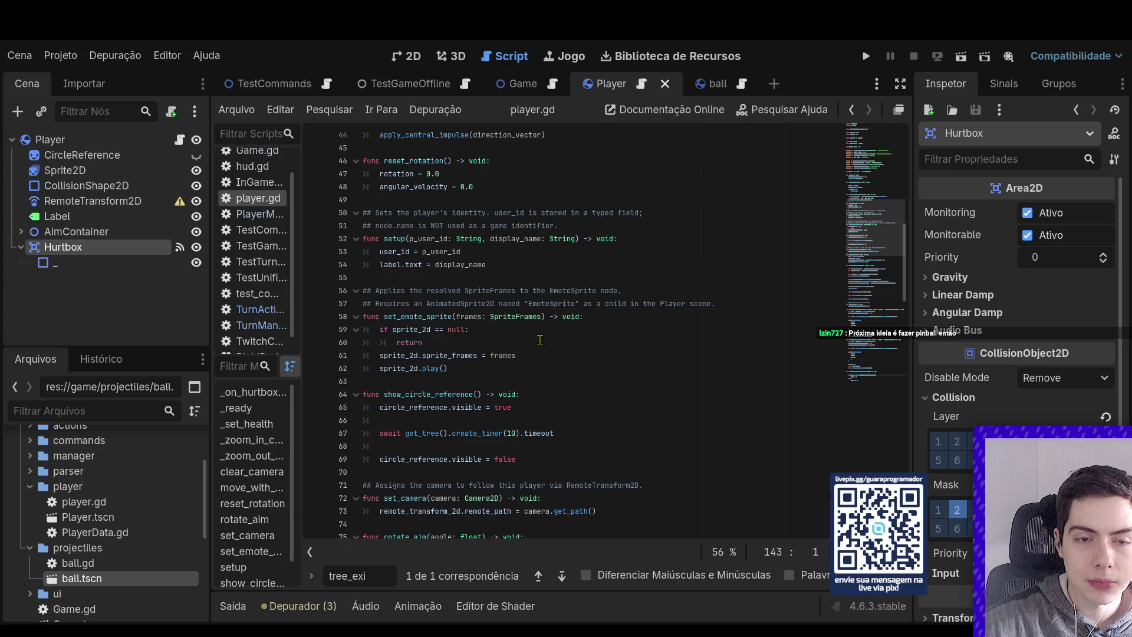
{"action": "scroll", "coordinate": [540, 339], "scroll_direction": "up", "scroll_amount": 6}
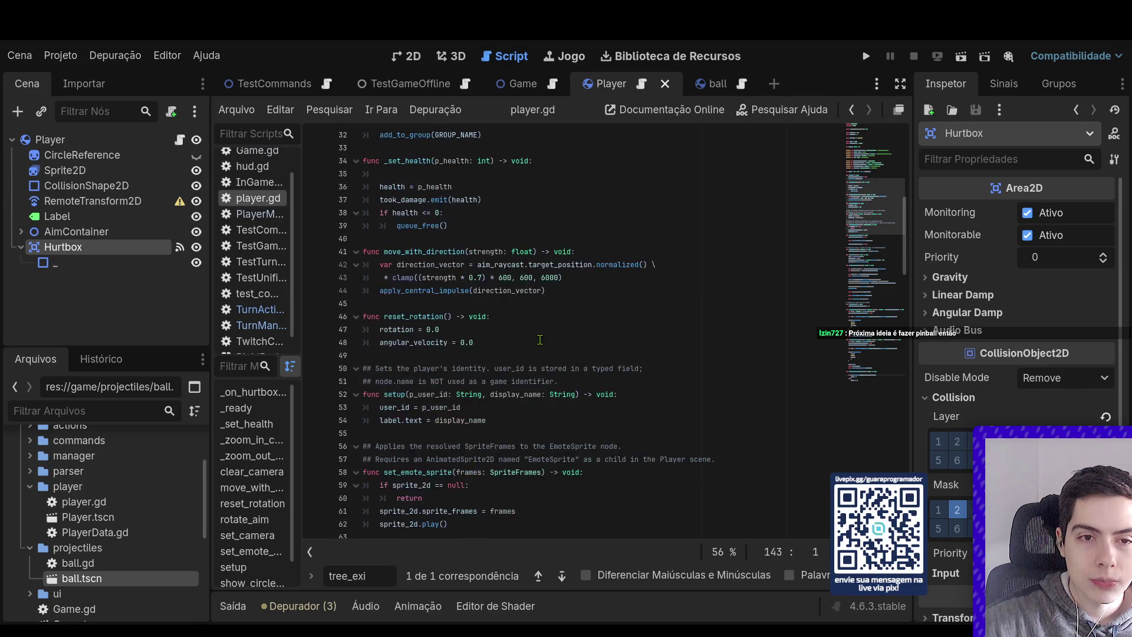
{"action": "scroll", "coordinate": [540, 340], "scroll_direction": "down", "scroll_amount": 2}
{"action": "scroll", "coordinate": [540, 340], "scroll_direction": "down", "scroll_amount": 10}
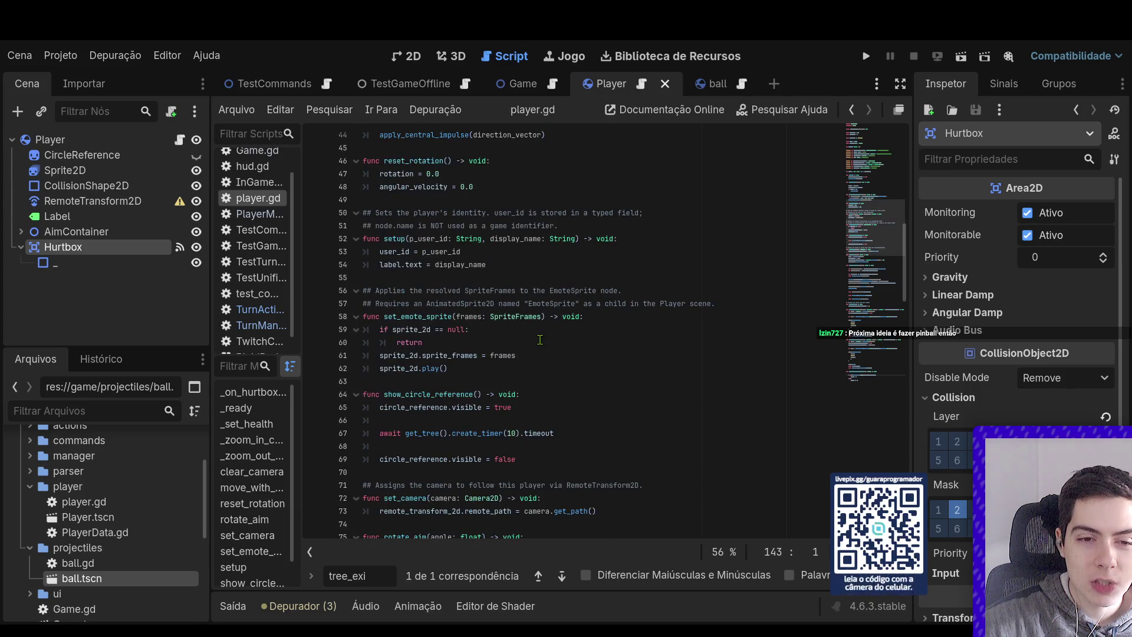
{"action": "scroll", "coordinate": [540, 342], "scroll_direction": "down", "scroll_amount": 6}
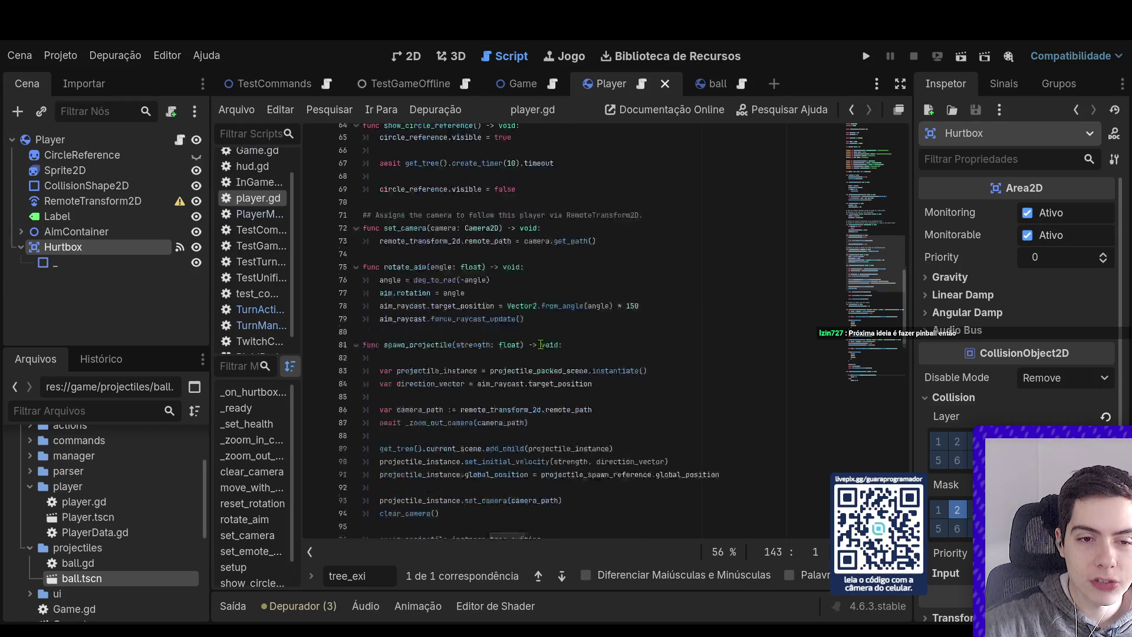
{"action": "scroll", "coordinate": [540, 345], "scroll_direction": "up", "scroll_amount": 20}
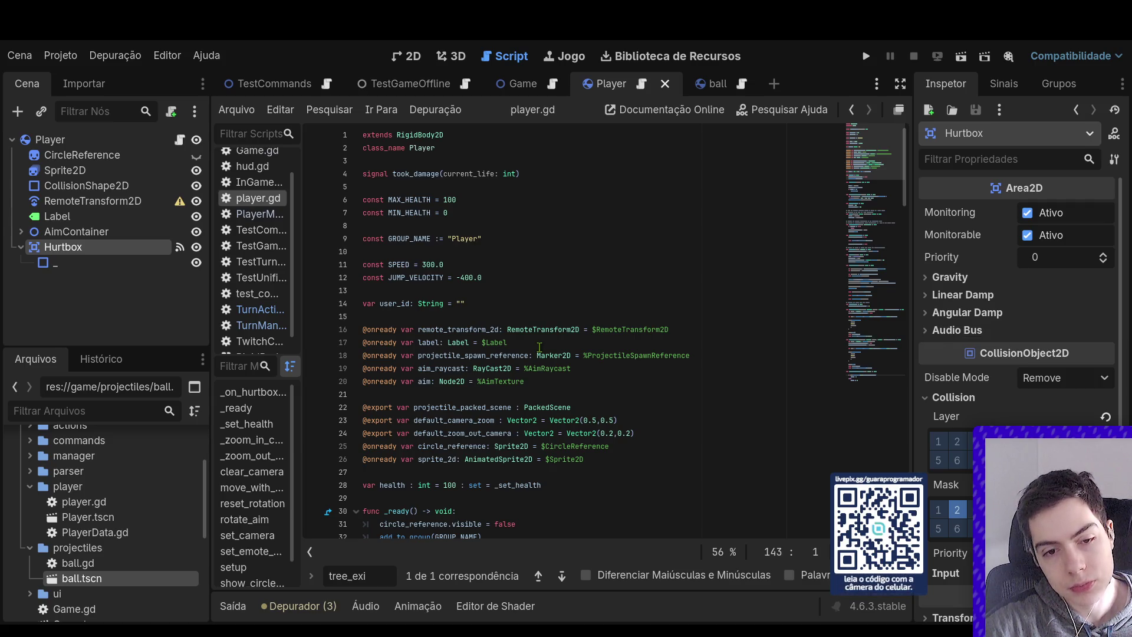
{"action": "left_click", "coordinate": [548, 170]}
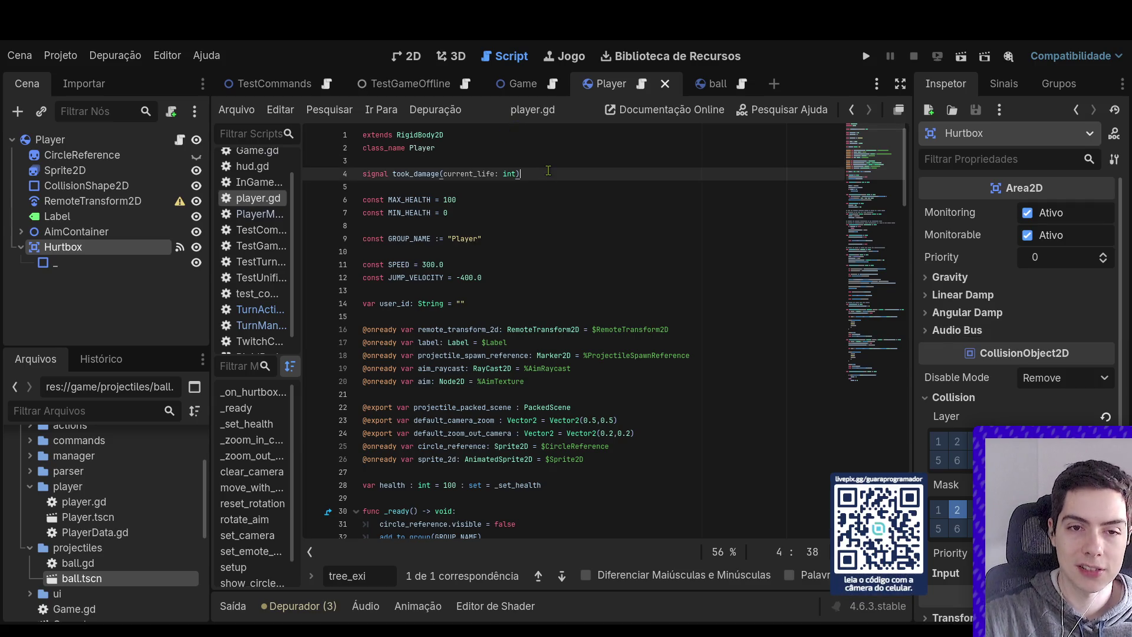
{"action": "key", "text": "Return"}
{"action": "type", "text": "signal turn_ended"}
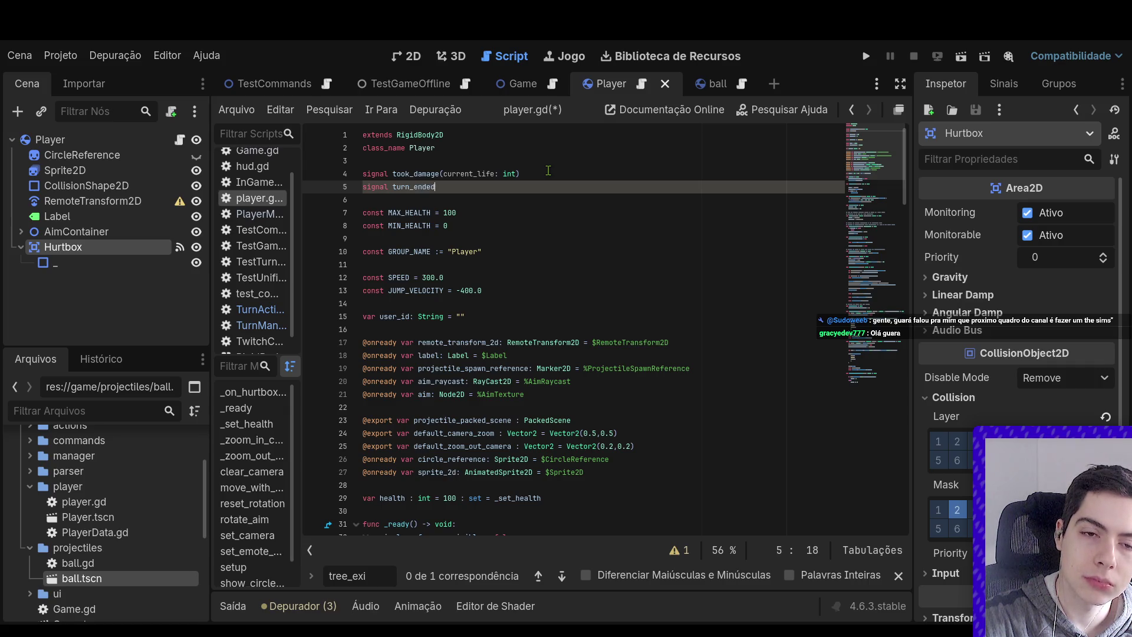
{"action": "key", "text": "BackSpace"}
{"action": "key", "text": "BackSpace"}
{"action": "key", "text": "BackSpace"}
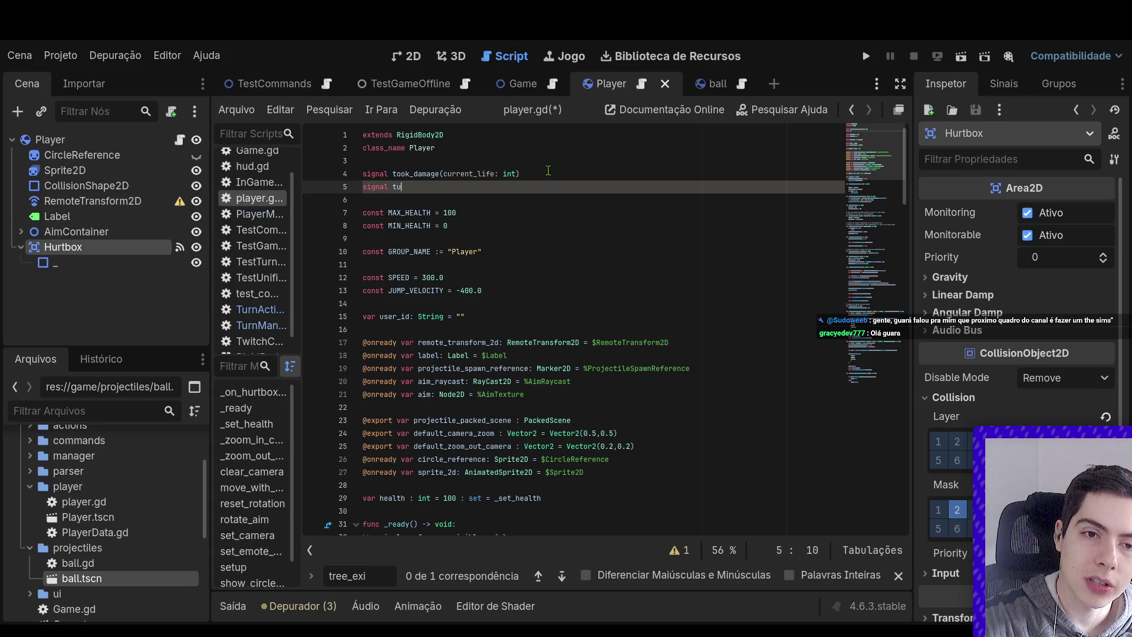
{"action": "type", "text": "action_done()"}
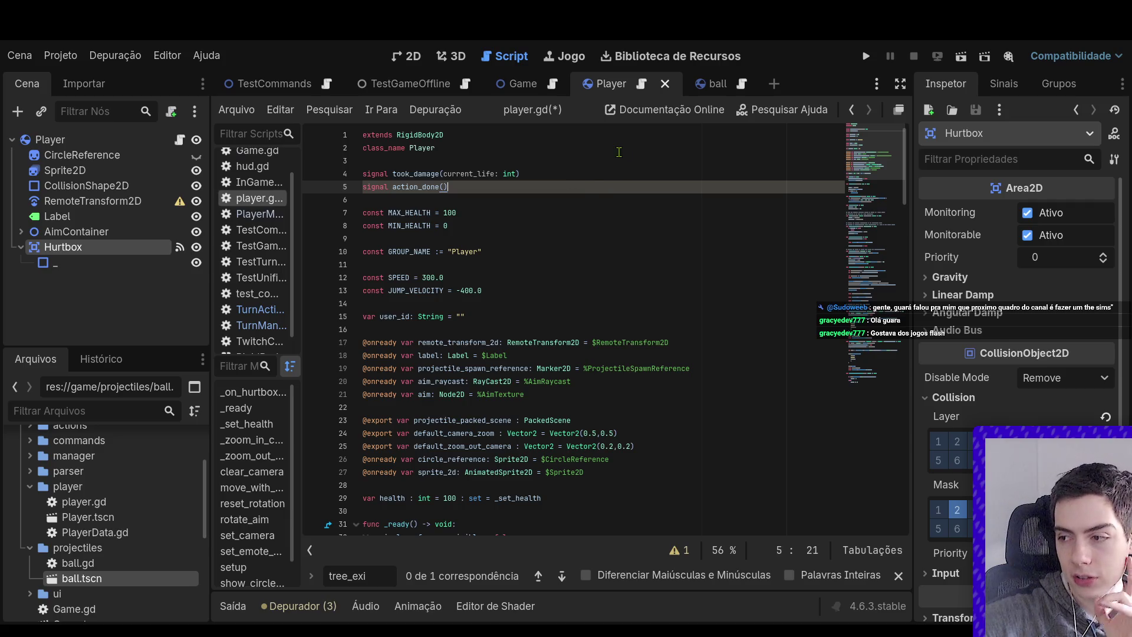
{"action": "scroll", "coordinate": [619, 154], "scroll_direction": "down", "scroll_amount": 10}
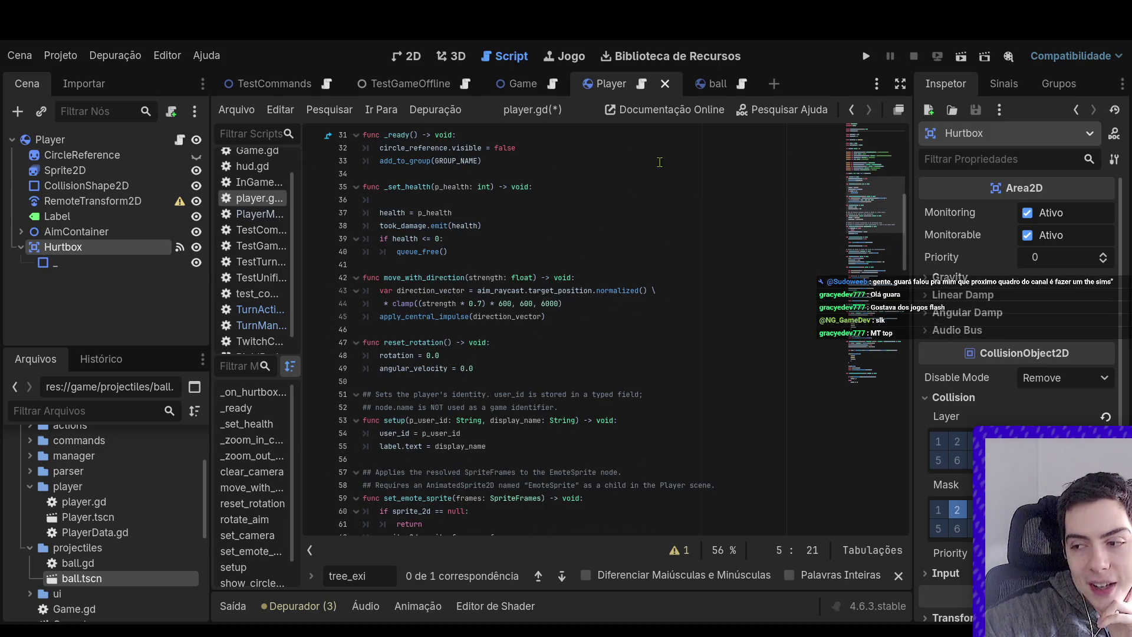
{"action": "scroll", "coordinate": [660, 162], "scroll_direction": "down", "scroll_amount": 4}
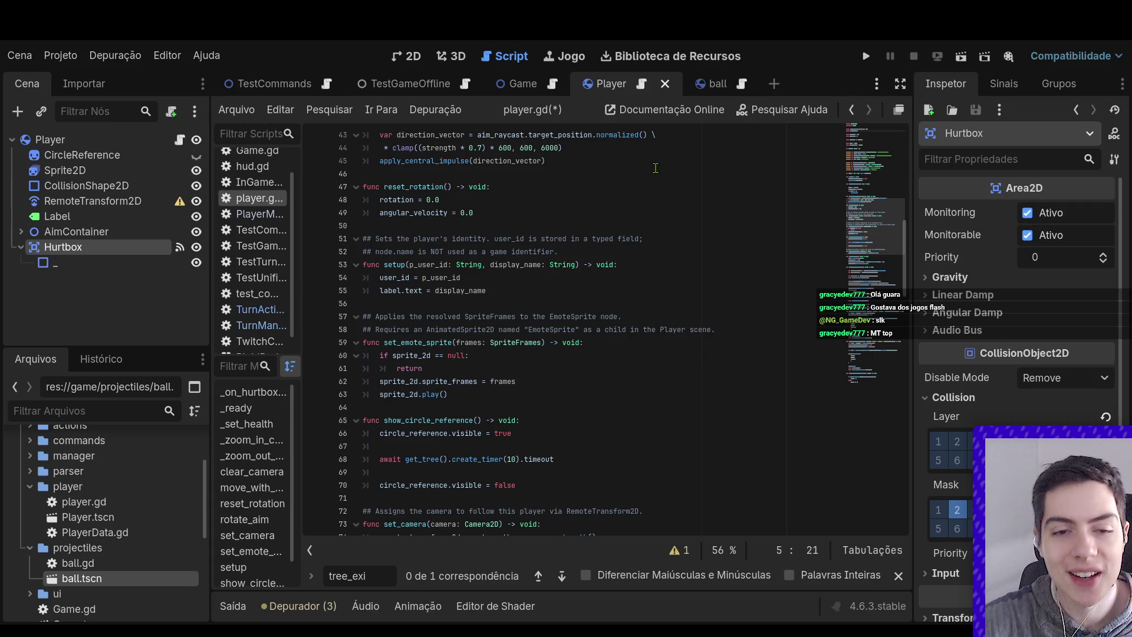
{"action": "scroll", "coordinate": [634, 220], "scroll_direction": "down", "scroll_amount": 4}
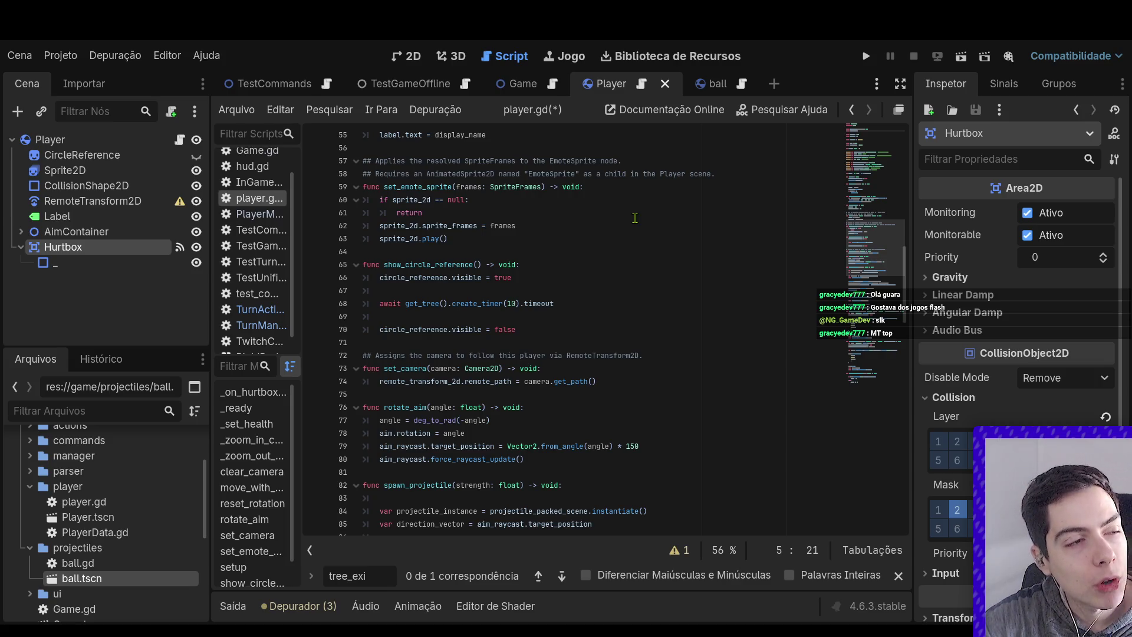
{"action": "scroll", "coordinate": [635, 218], "scroll_direction": "up", "scroll_amount": 1}
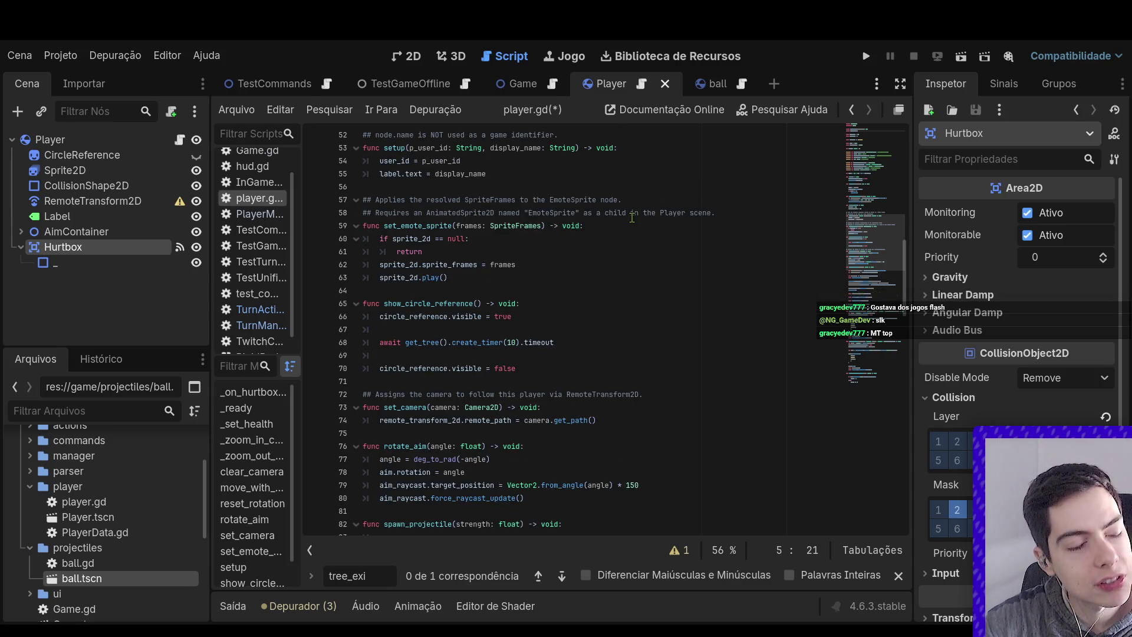
{"action": "scroll", "coordinate": [661, 227], "scroll_direction": "up", "scroll_amount": 17}
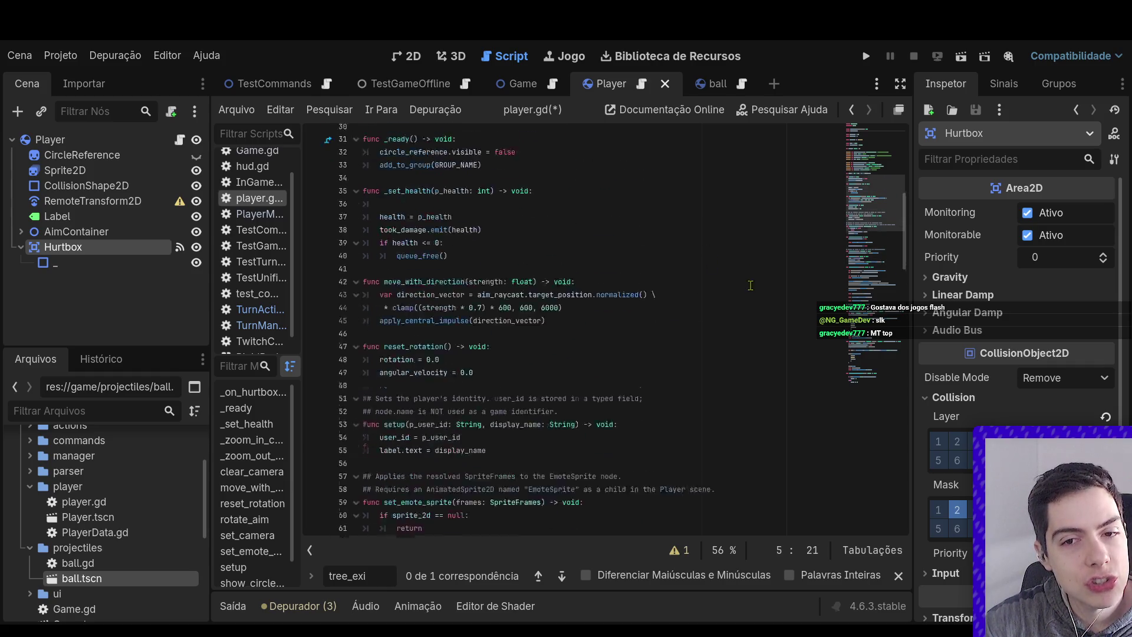
{"action": "scroll", "coordinate": [773, 254], "scroll_direction": "down", "scroll_amount": 20}
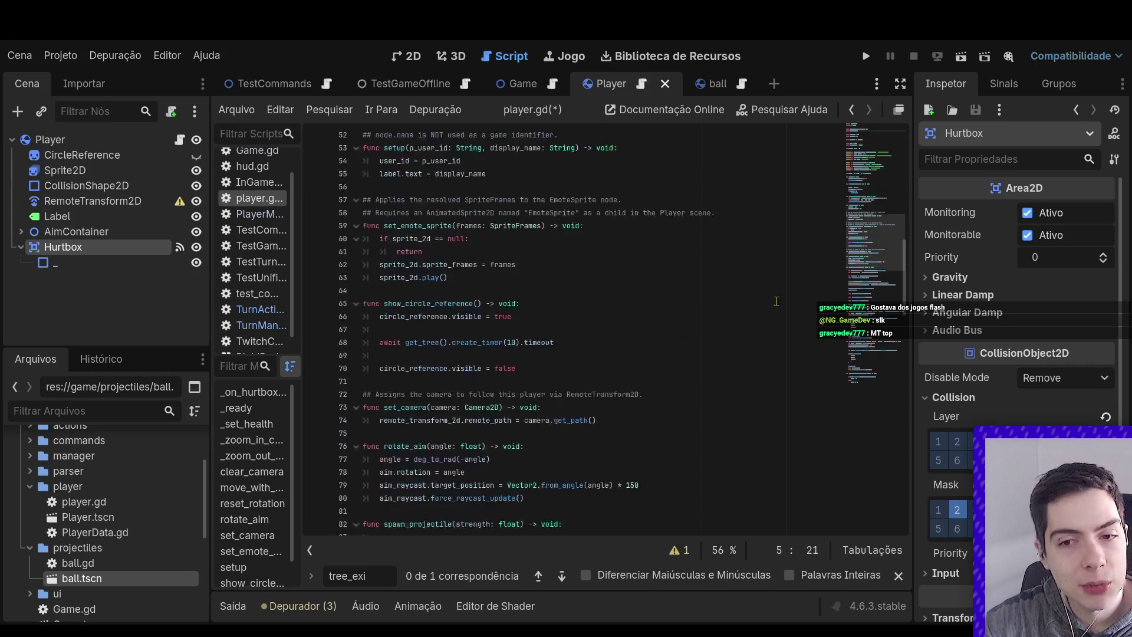
{"action": "scroll", "coordinate": [808, 348], "scroll_direction": "down", "scroll_amount": 4}
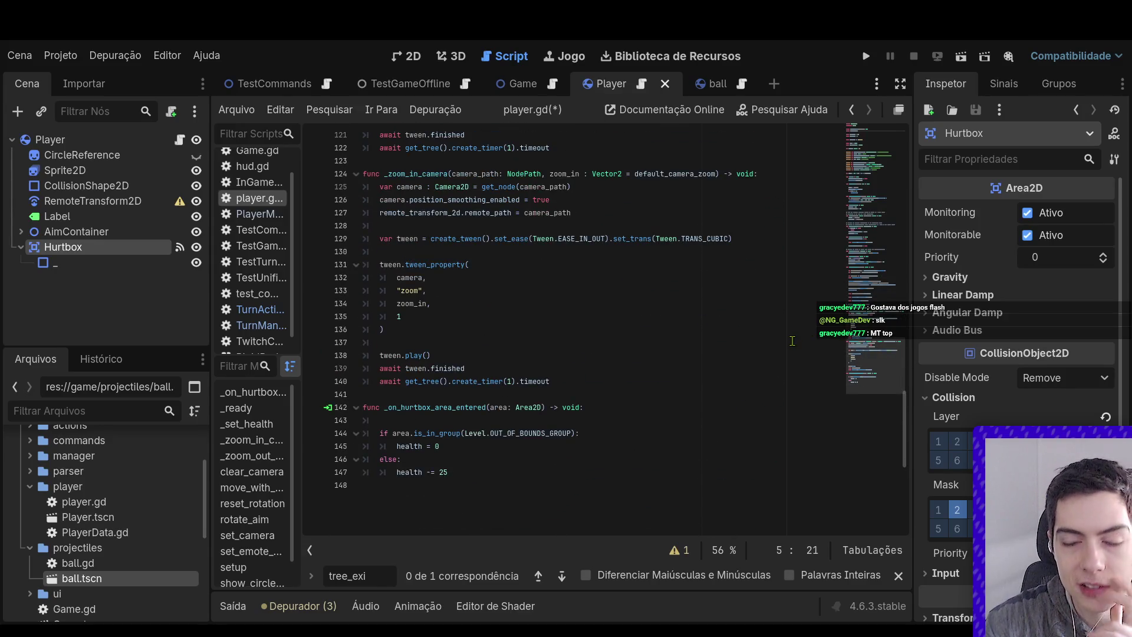
{"action": "scroll", "coordinate": [788, 340], "scroll_direction": "up", "scroll_amount": 2}
{"action": "scroll", "coordinate": [788, 341], "scroll_direction": "up", "scroll_amount": 1}
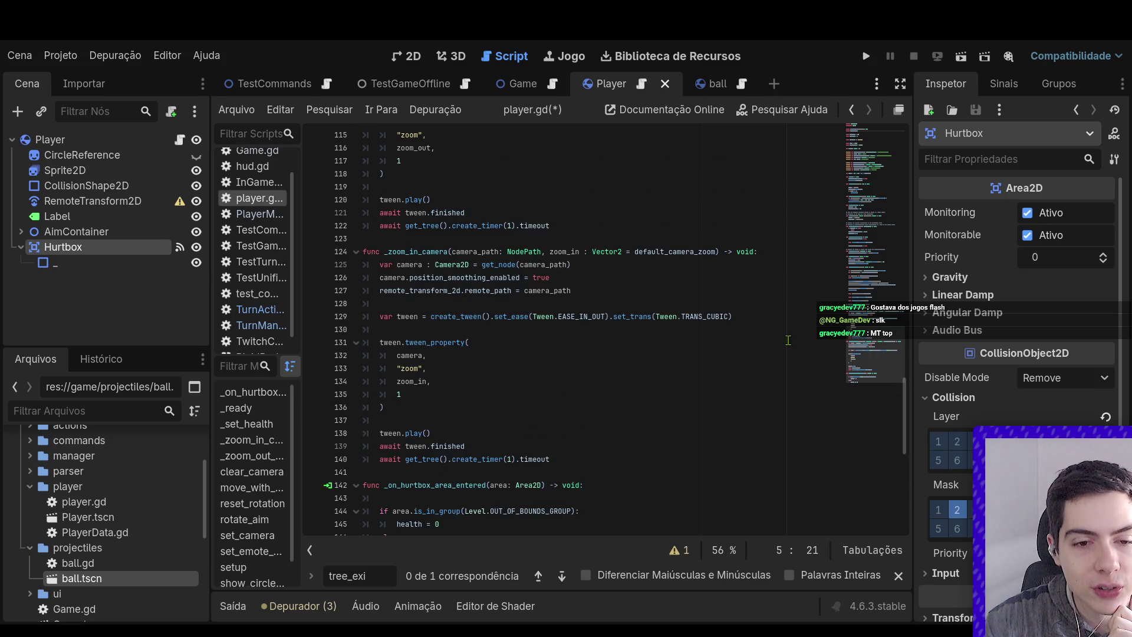
{"action": "scroll", "coordinate": [788, 340], "scroll_direction": "up", "scroll_amount": 8}
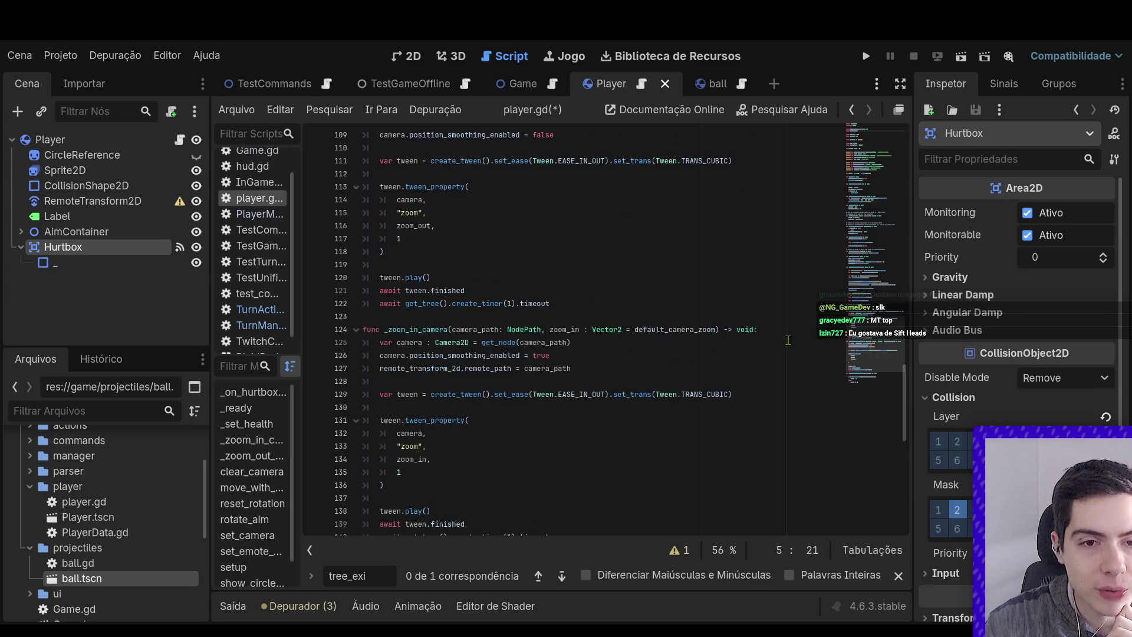
{"action": "scroll", "coordinate": [788, 340], "scroll_direction": "up", "scroll_amount": 5}
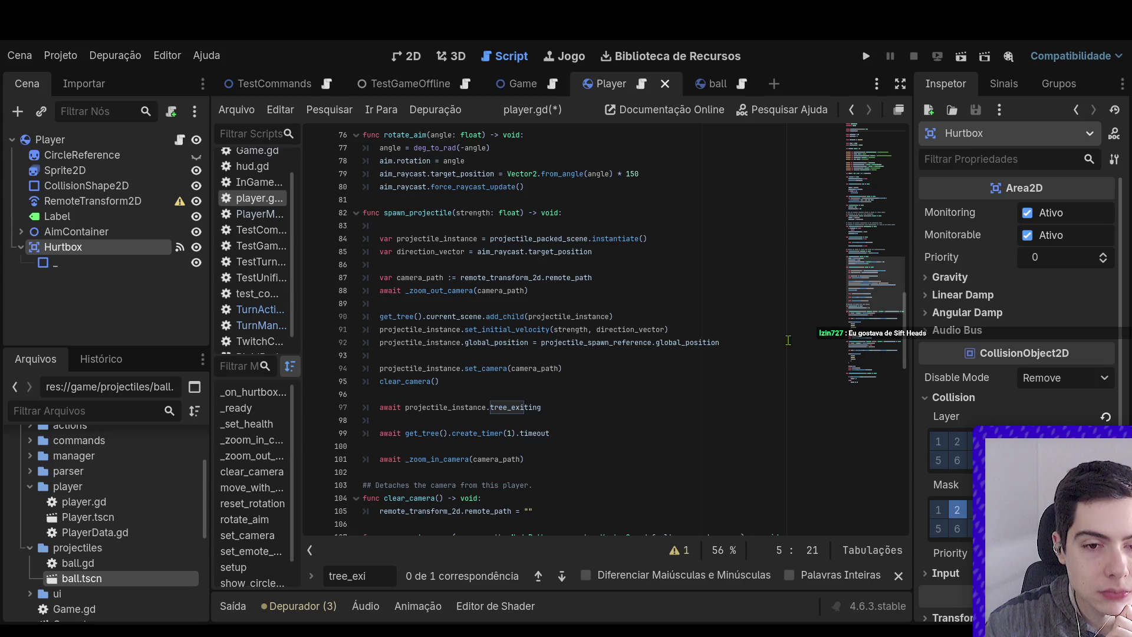
{"action": "scroll", "coordinate": [788, 340], "scroll_direction": "up", "scroll_amount": 20}
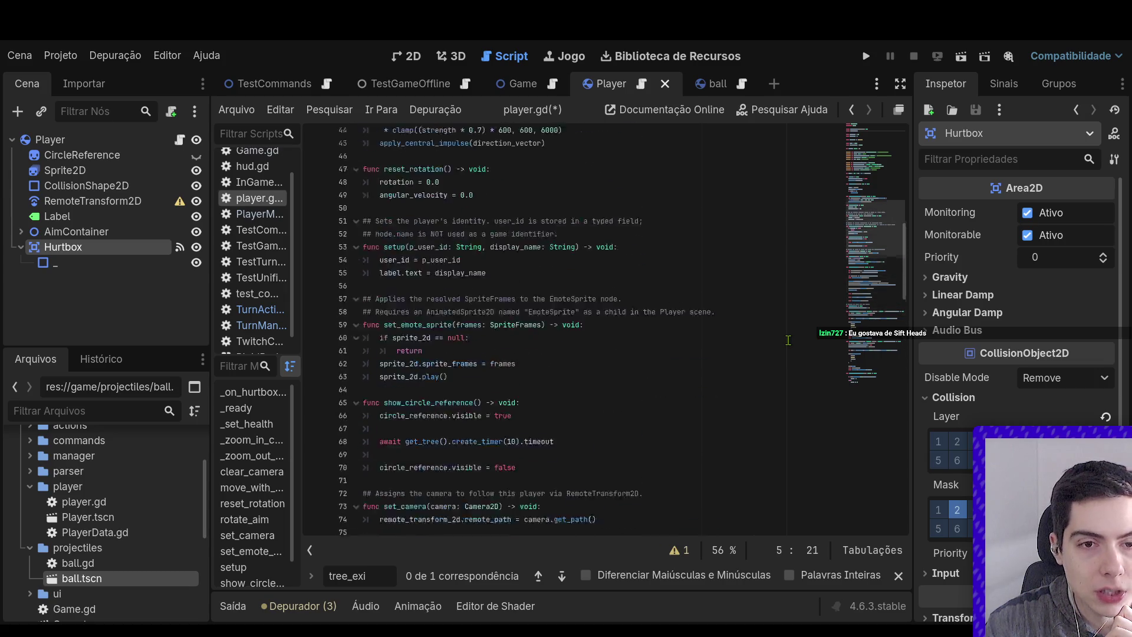
{"action": "scroll", "coordinate": [788, 340], "scroll_direction": "down", "scroll_amount": 20}
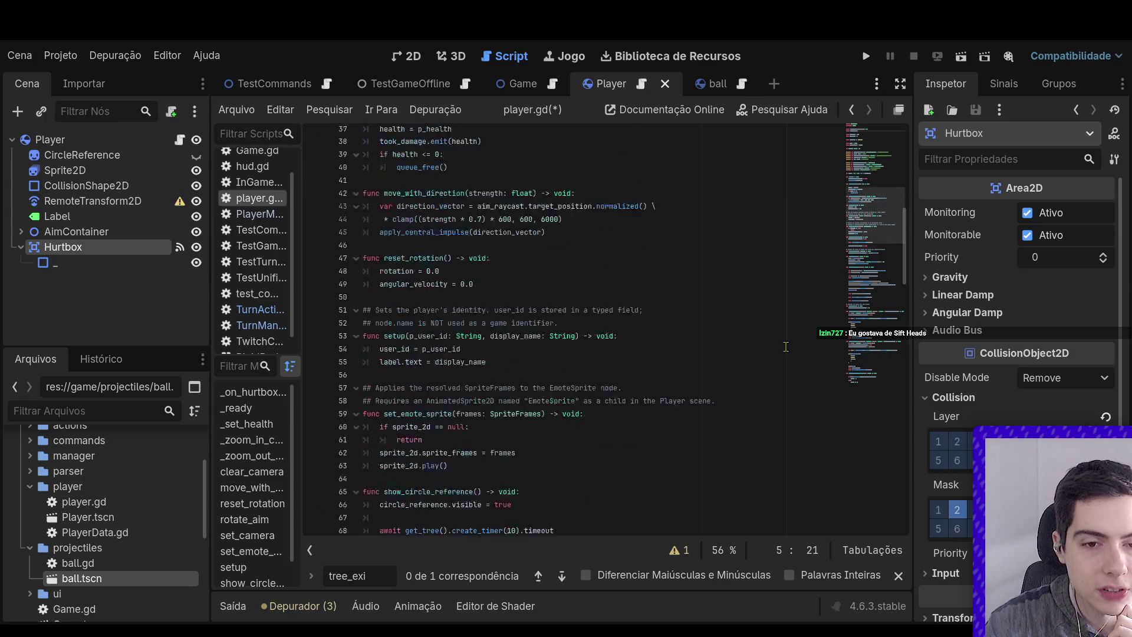
{"action": "left_click", "coordinate": [559, 423]}
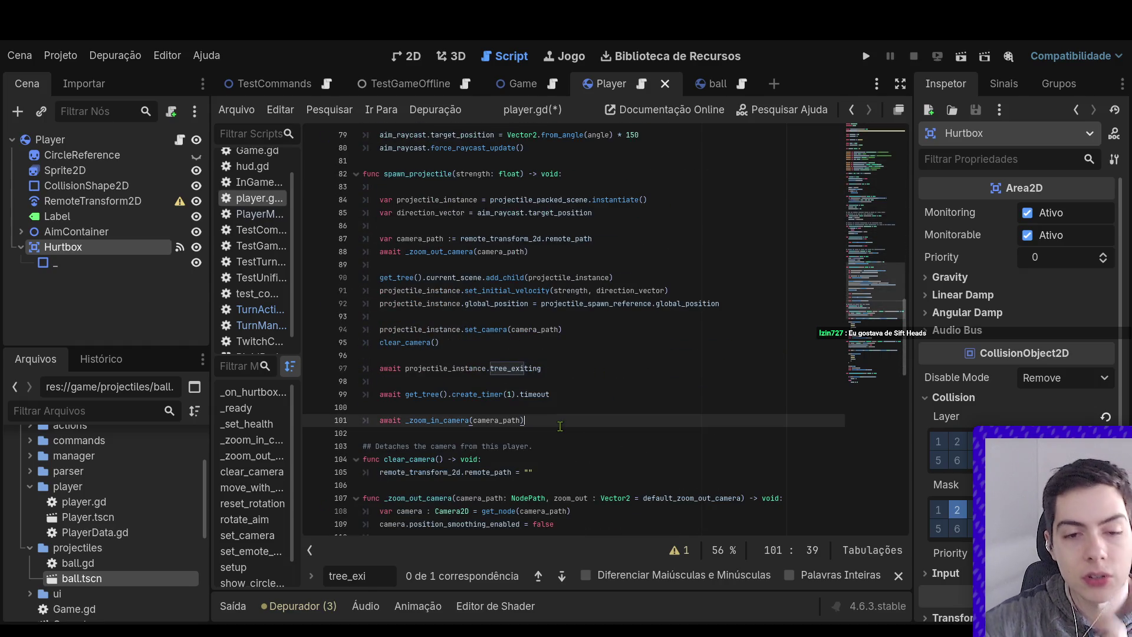
Add action_done.emit() after the zoom-in await at the end of spawn_projectile
{"action": "key", "text": "Return"}
{"action": "key", "text": "Return"}
{"action": "type", "text": "action"}
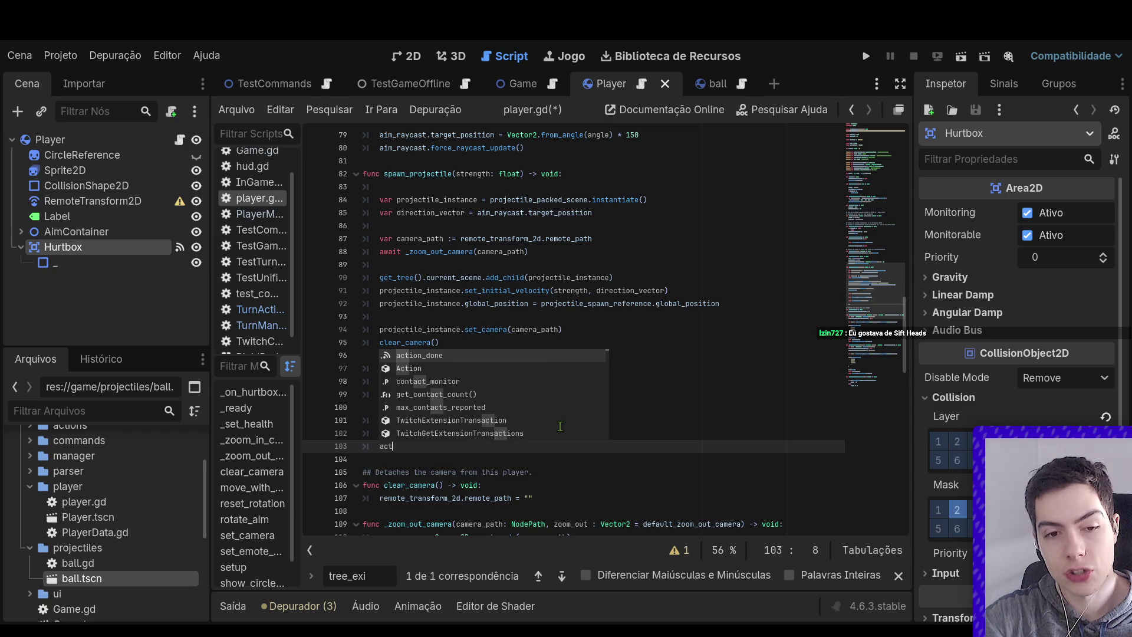
{"action": "key", "text": "Return"}
{"action": "type", "text": ".emit()"}
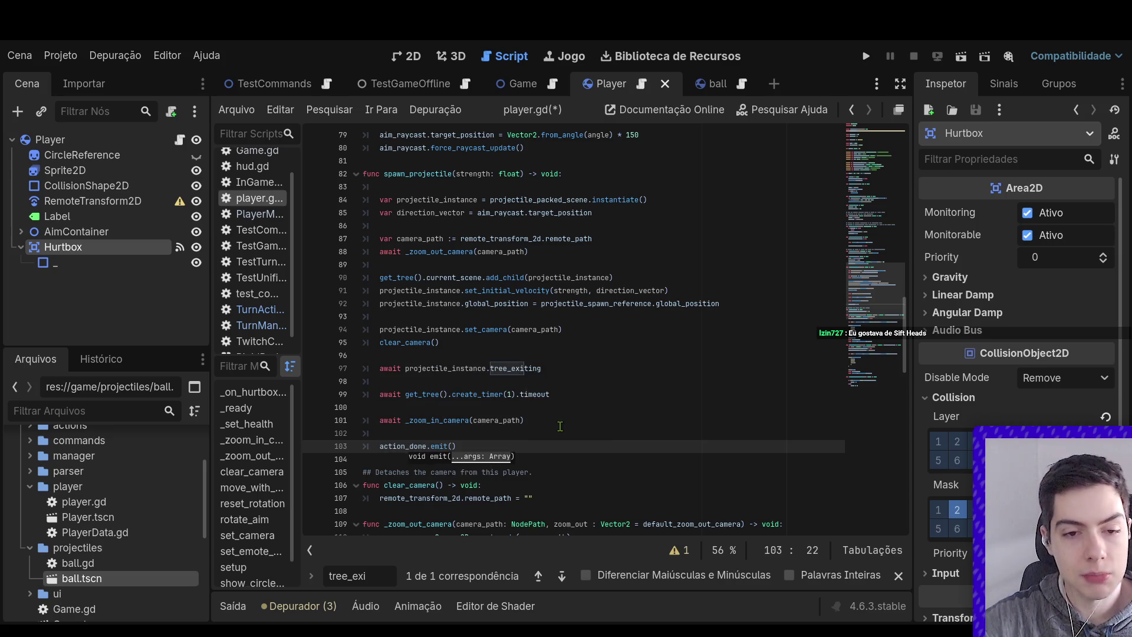
Close the search bar, undo the last edit, and start a search for a physics process function
{"action": "left_click", "coordinate": [559, 423]}
{"action": "scroll", "coordinate": [559, 425], "scroll_direction": "up", "scroll_amount": 5}
{"action": "scroll", "coordinate": [560, 427], "scroll_direction": "down", "scroll_amount": 5}
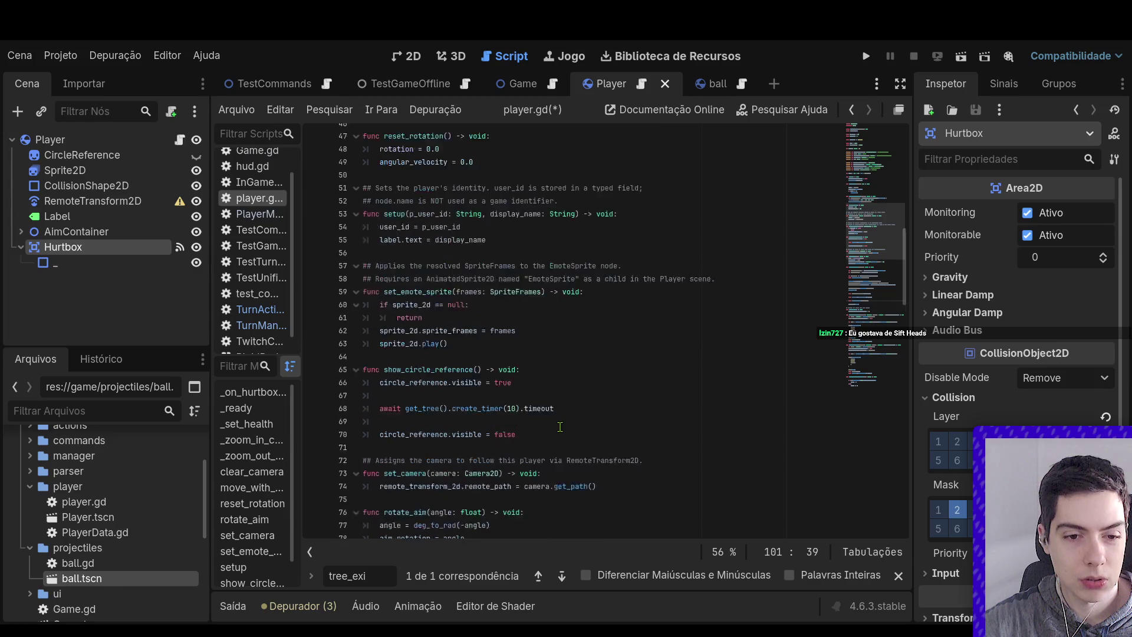
{"action": "key", "text": "Escape"}
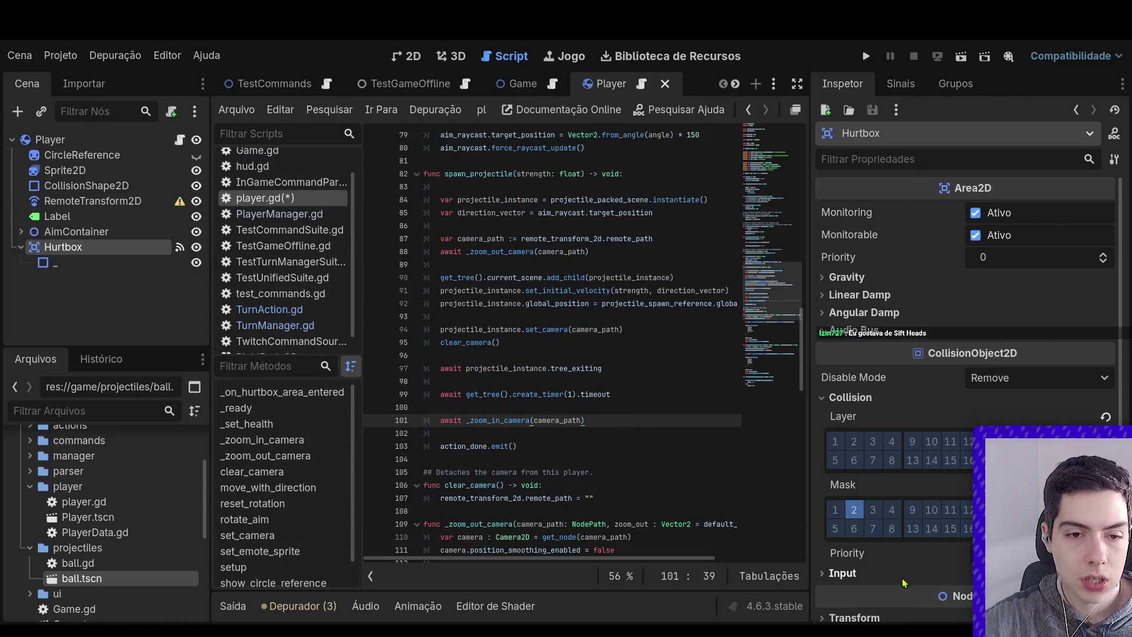
{"action": "key", "text": "ctrl+z"}
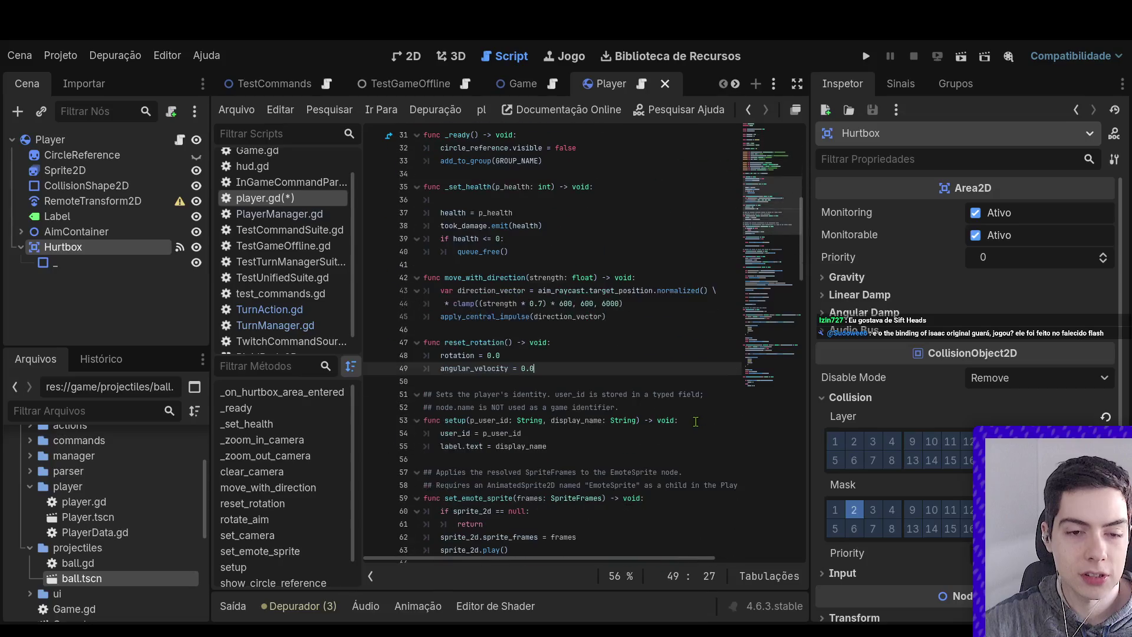
{"action": "key", "text": "ctrl+f"}
Search player.gd for '_physic', then clear the search text
{"action": "type", "text": "_physic"}
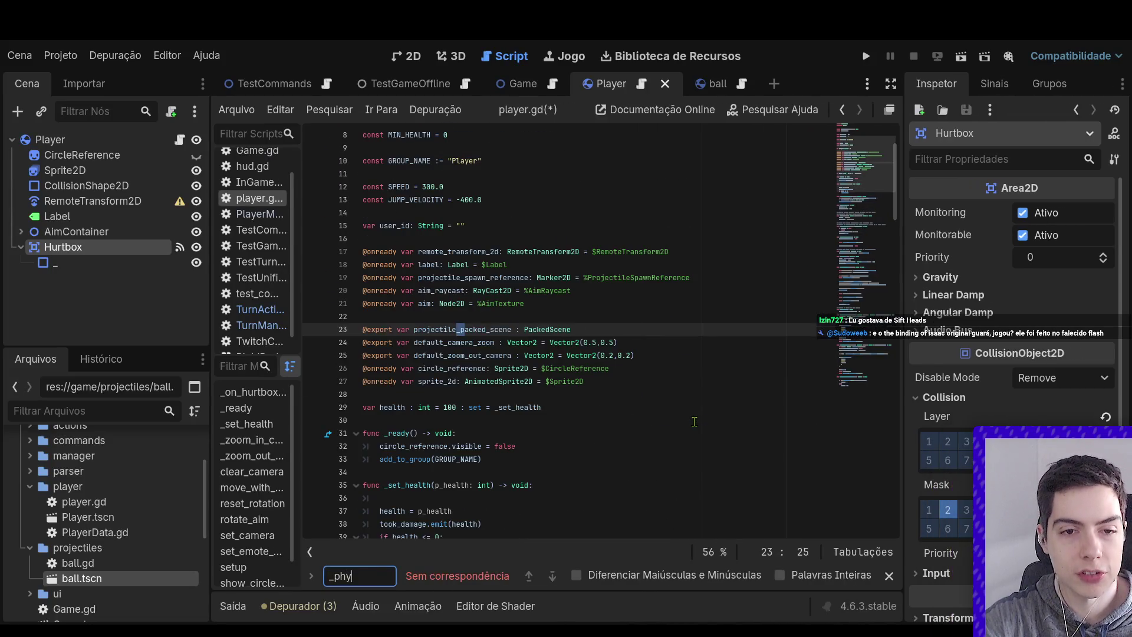
{"action": "key", "text": "ctrl+a"}
{"action": "key", "text": "BackSpace"}
Declare 'var move_action_started: bool = false' below the health variable and save player.gd
{"action": "left_click", "coordinate": [614, 406]}
{"action": "key", "text": "Return"}
{"action": "key", "text": "Return"}
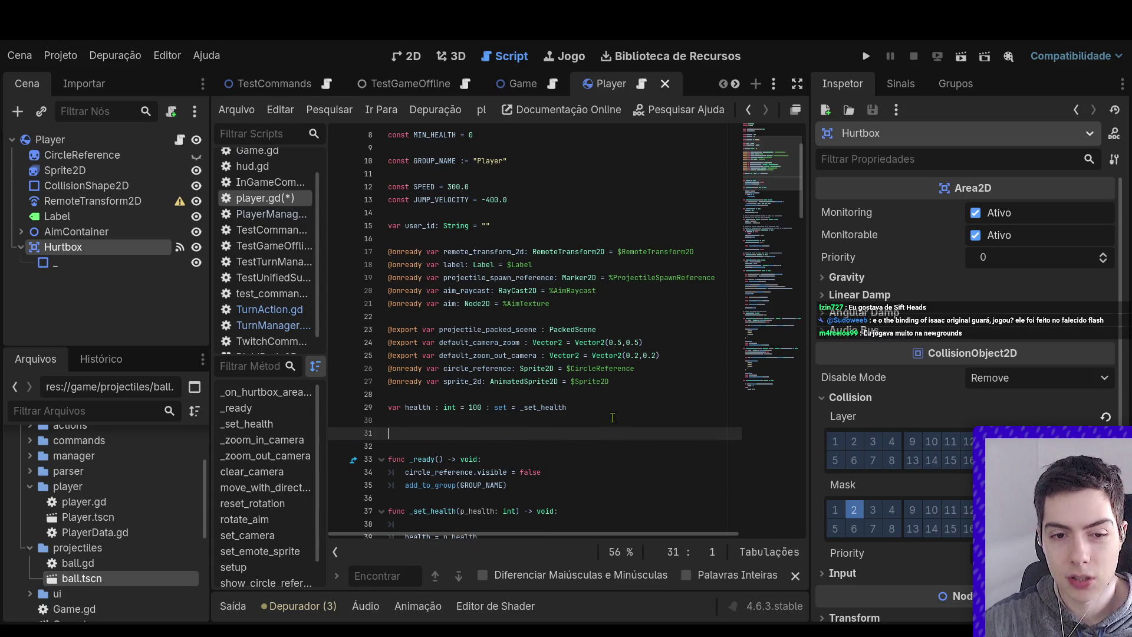
{"action": "scroll", "coordinate": [612, 417], "scroll_direction": "down", "scroll_amount": 4}
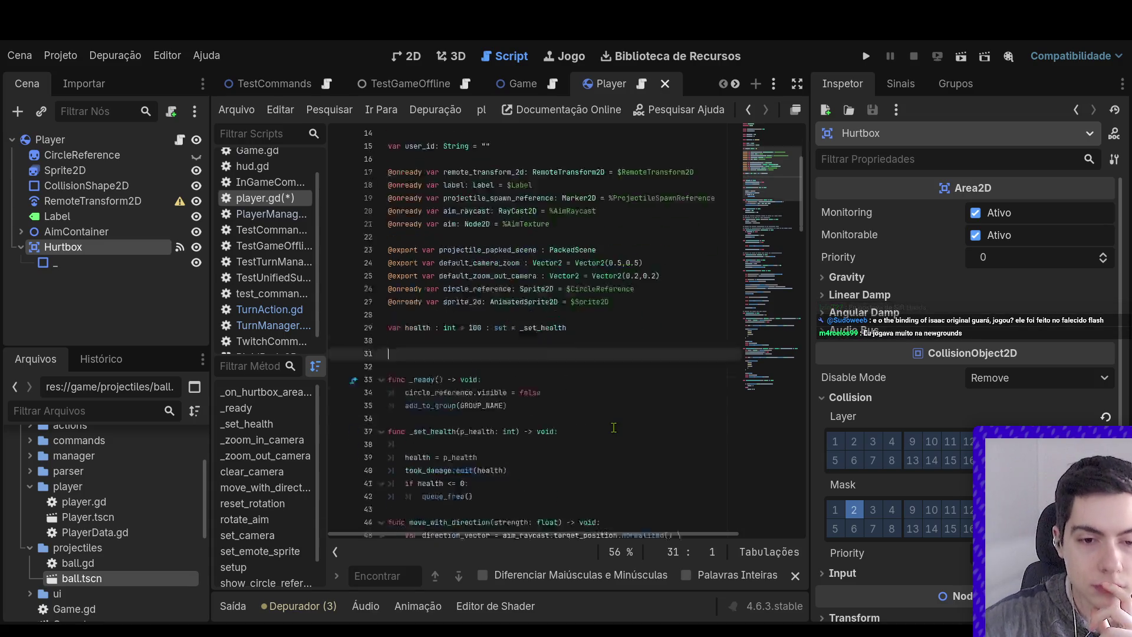
{"action": "type", "text": "var "}
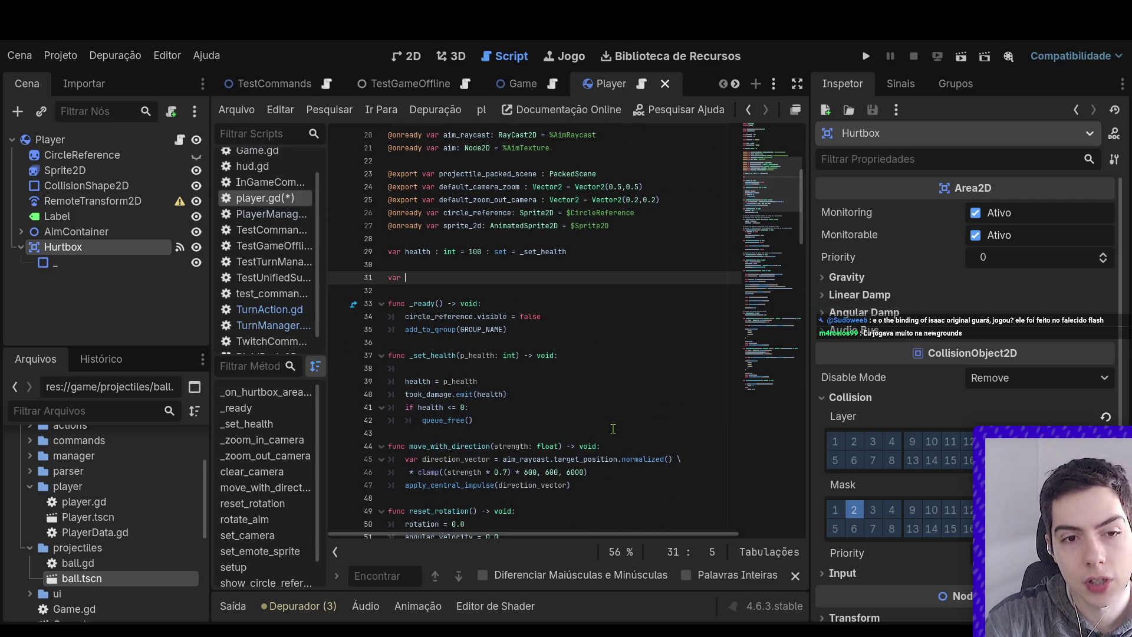
{"action": "type", "text": "move_"}
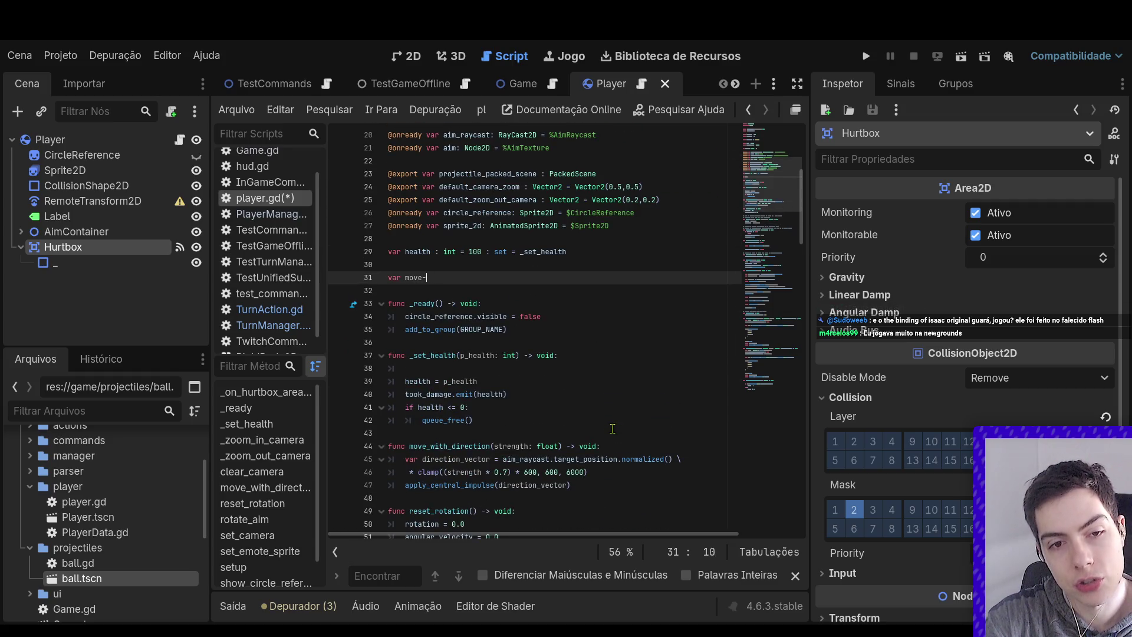
{"action": "type", "text": "action_starte"}
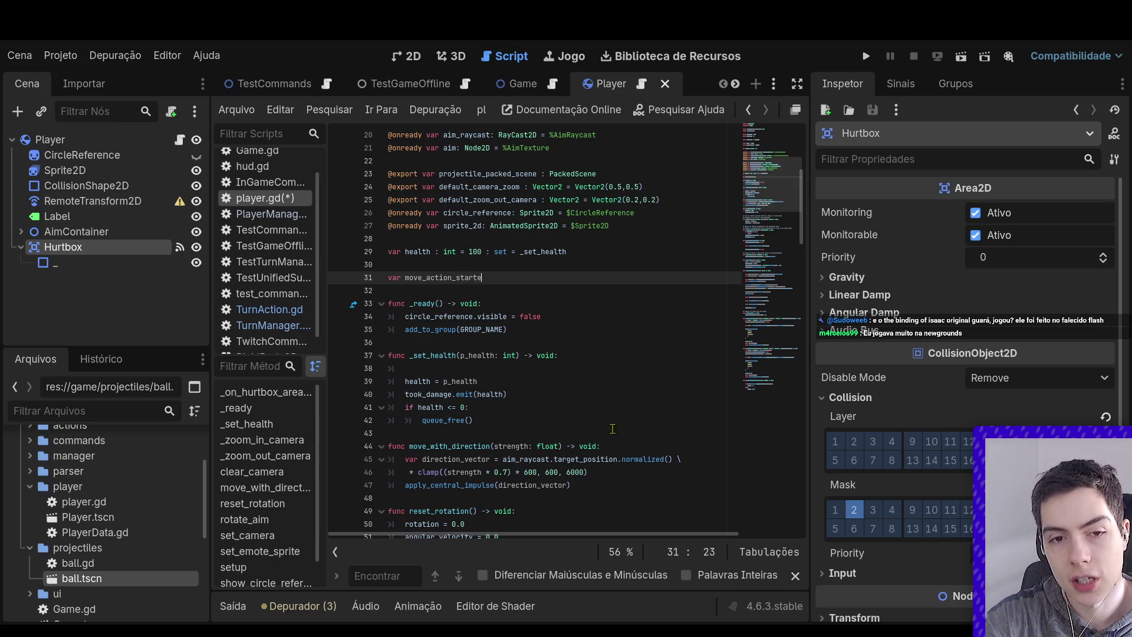
{"action": "type", "text": "d: b"}
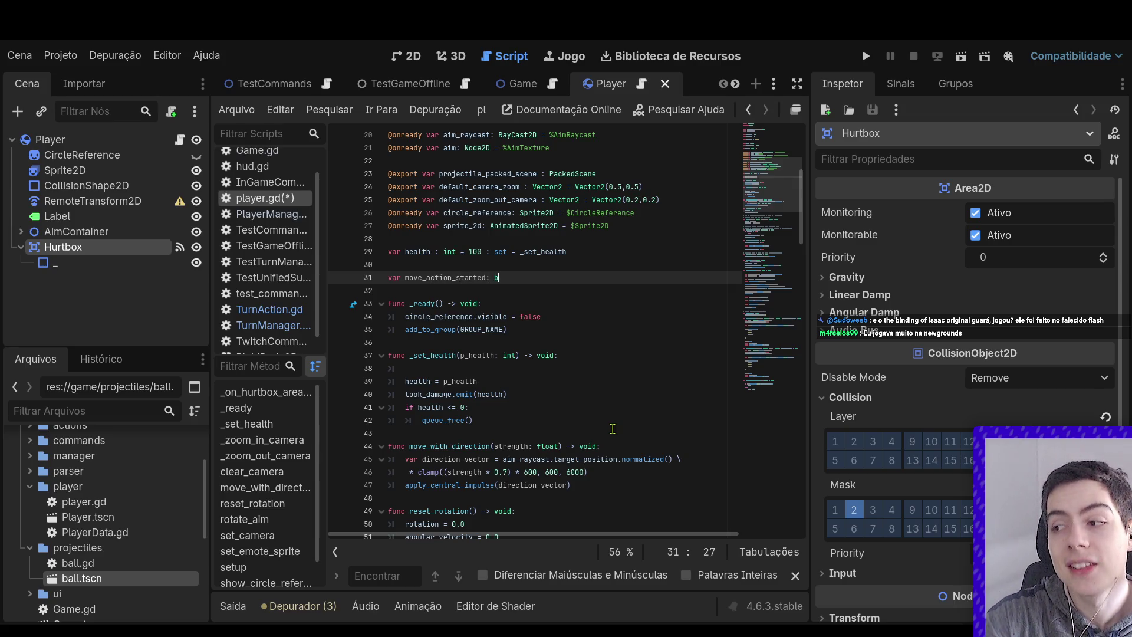
{"action": "type", "text": "ool = false"}
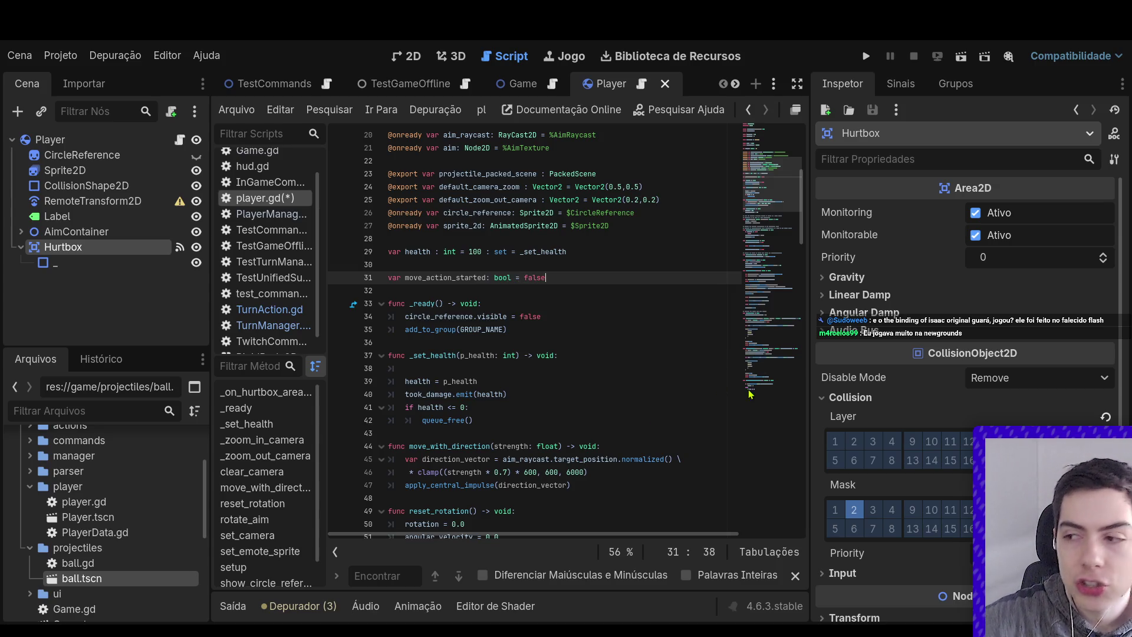
{"action": "left_click", "coordinate": [711, 369]}
{"action": "key", "text": "ctrl+s"}
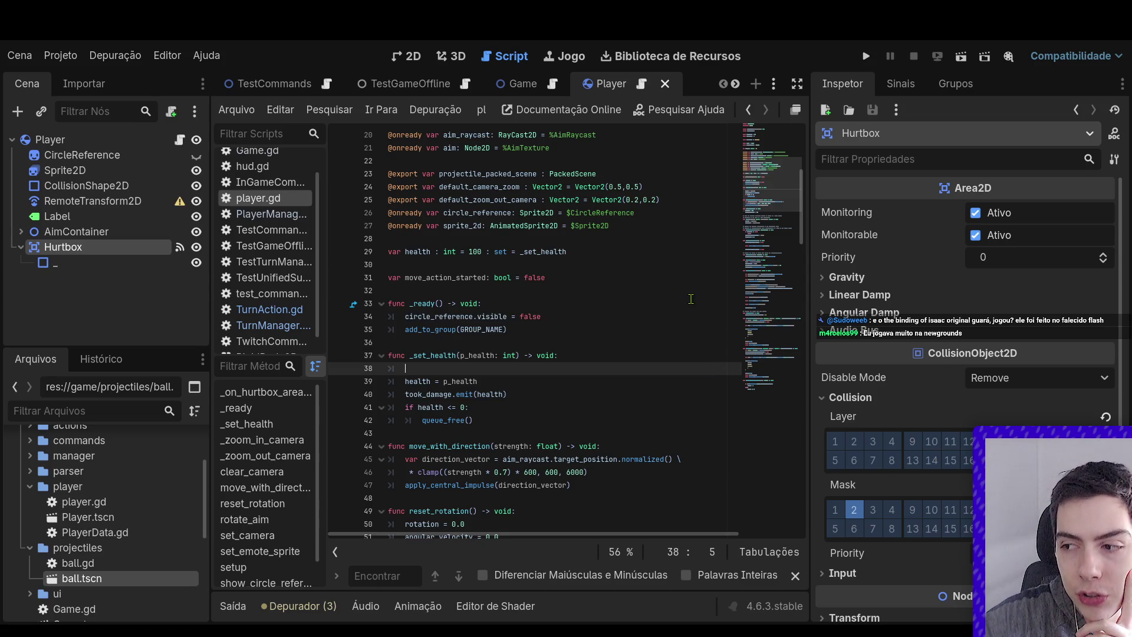
{"action": "scroll", "coordinate": [693, 294], "scroll_direction": "down", "scroll_amount": 4}
{"action": "scroll", "coordinate": [667, 276], "scroll_direction": "down", "scroll_amount": 16}
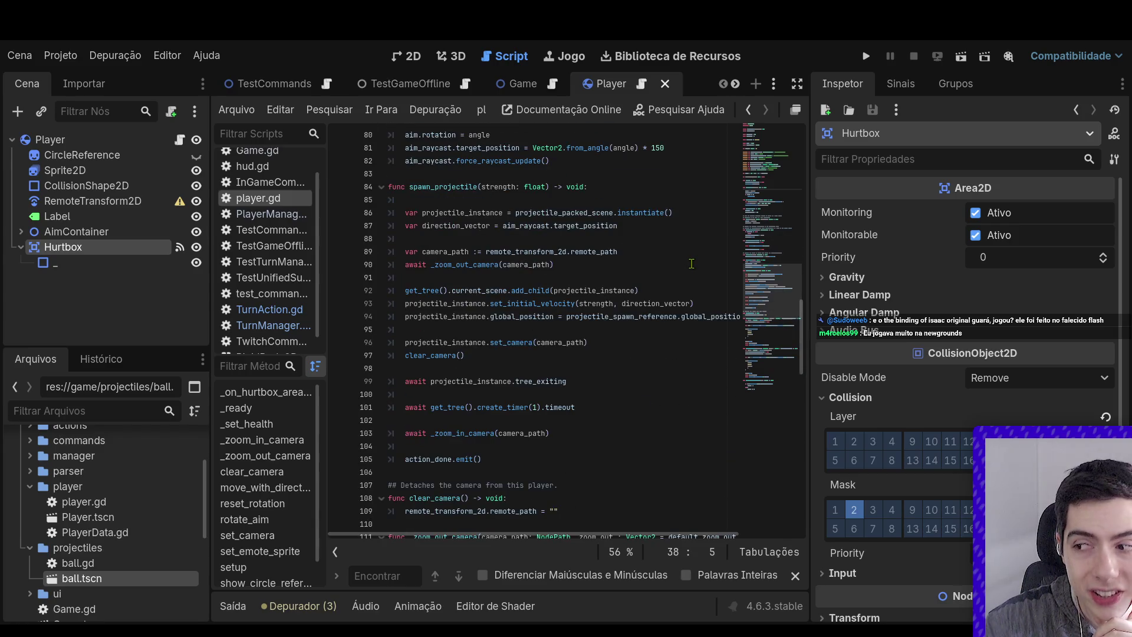
{"action": "scroll", "coordinate": [691, 263], "scroll_direction": "up", "scroll_amount": 3}
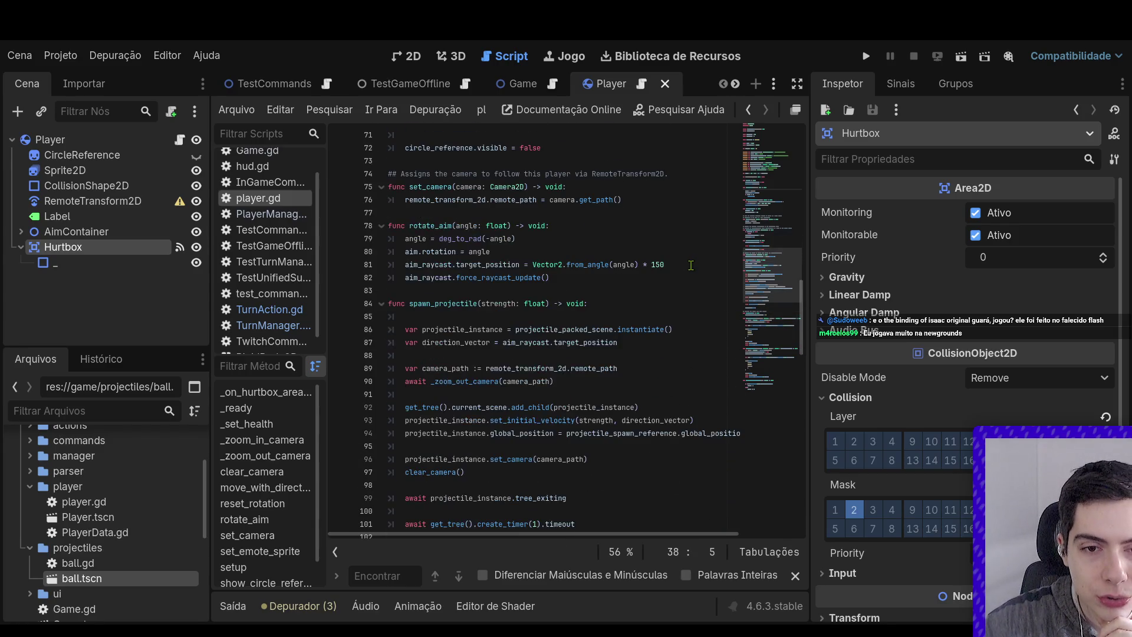
{"action": "scroll", "coordinate": [690, 265], "scroll_direction": "up", "scroll_amount": 7}
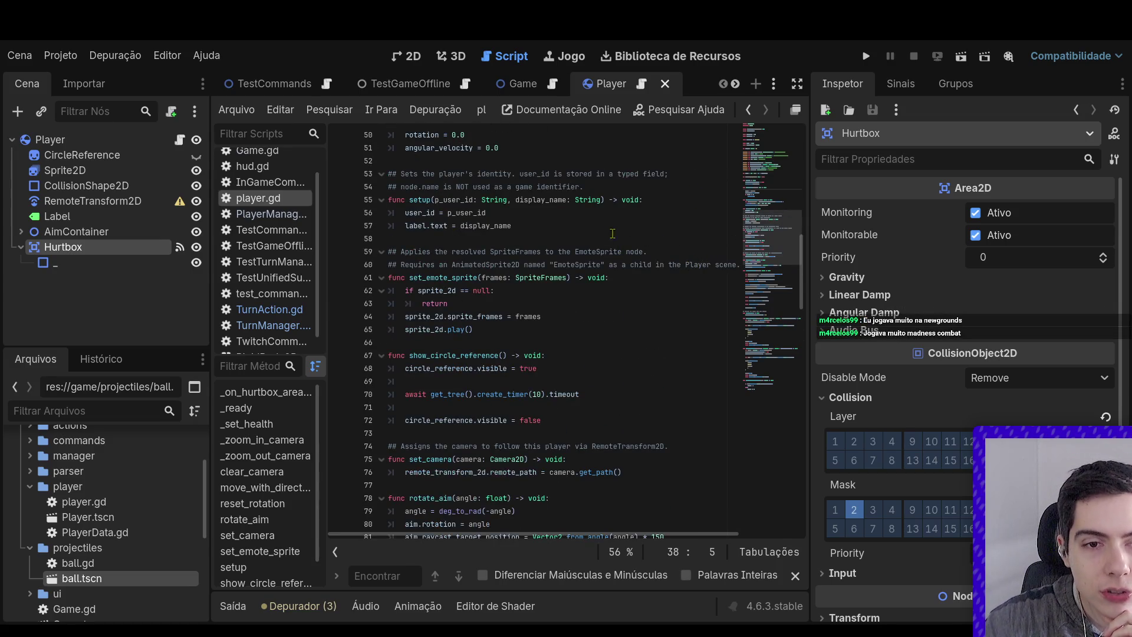
{"action": "left_click", "coordinate": [600, 302]}
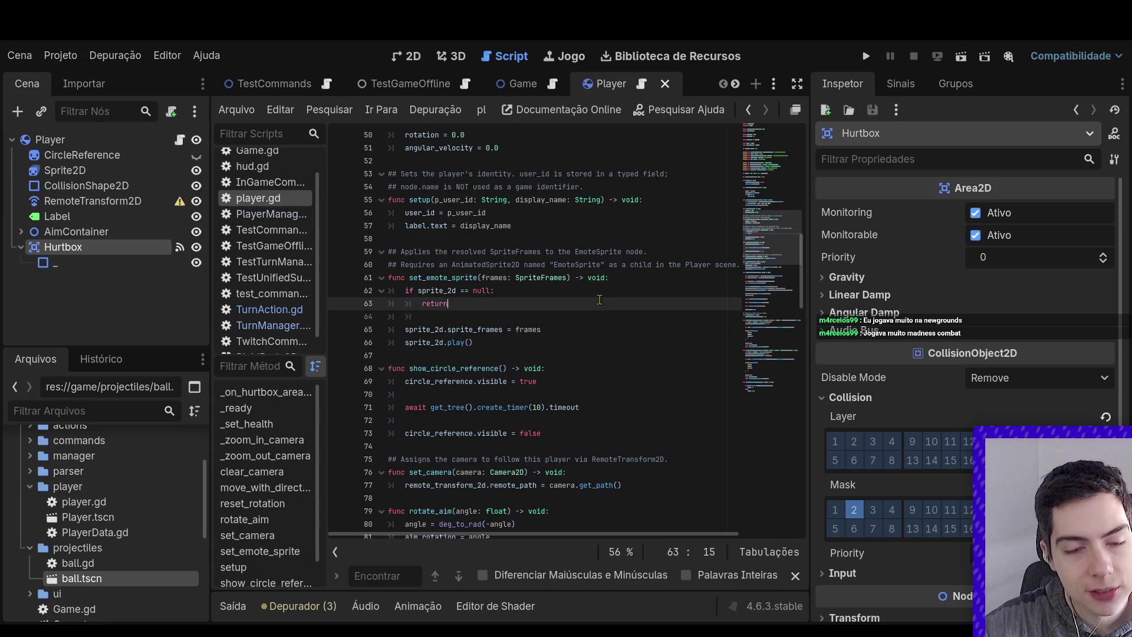
{"action": "key", "text": "Return"}
{"action": "key", "text": "ctrl+z"}
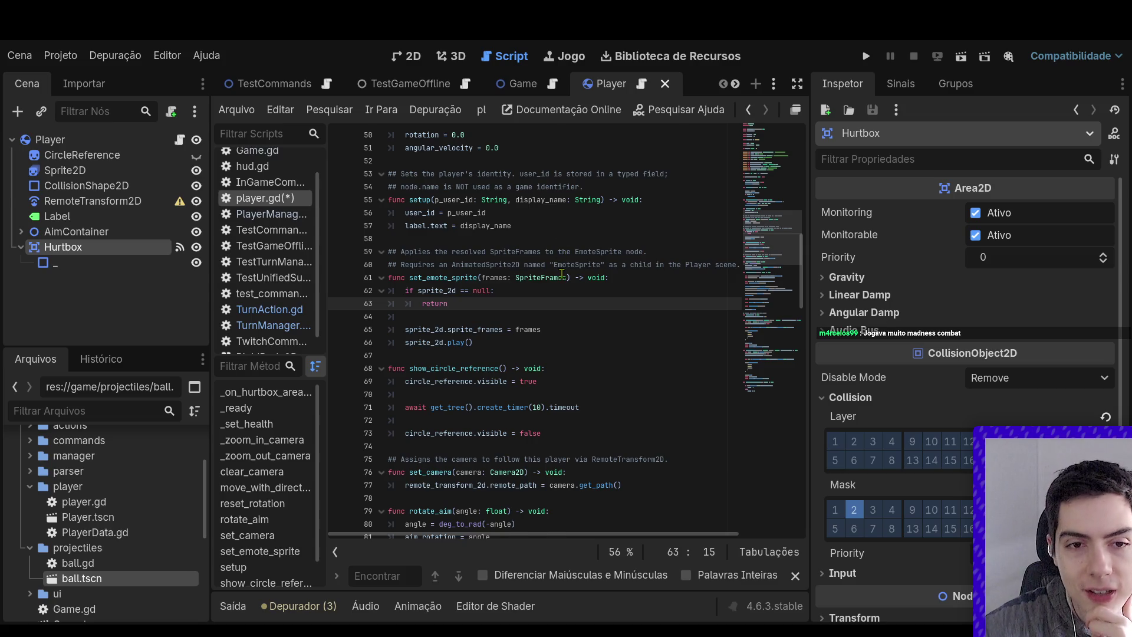
{"action": "scroll", "coordinate": [560, 259], "scroll_direction": "up", "scroll_amount": 5}
{"action": "scroll", "coordinate": [565, 265], "scroll_direction": "up", "scroll_amount": 5}
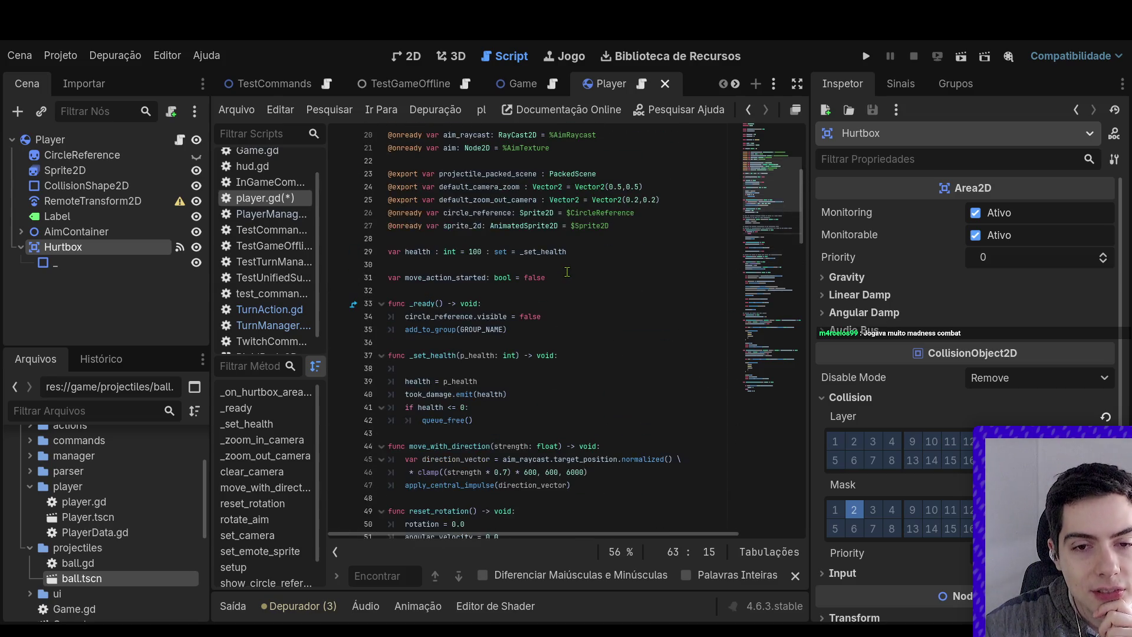
{"action": "scroll", "coordinate": [567, 272], "scroll_direction": "down", "scroll_amount": 6}
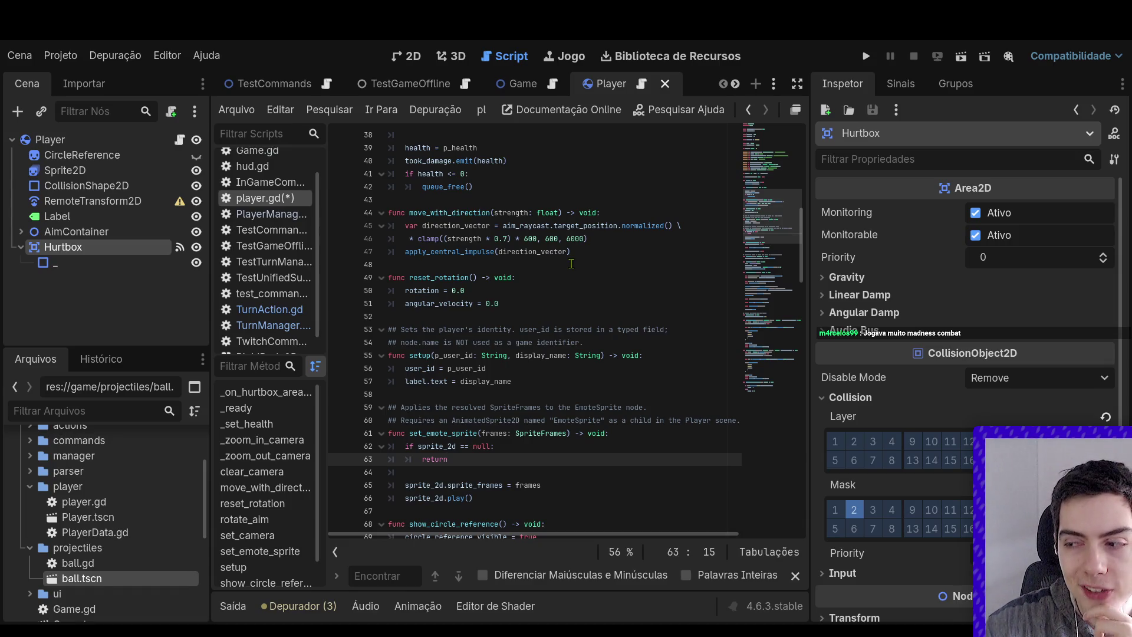
{"action": "scroll", "coordinate": [570, 265], "scroll_direction": "down", "scroll_amount": 2}
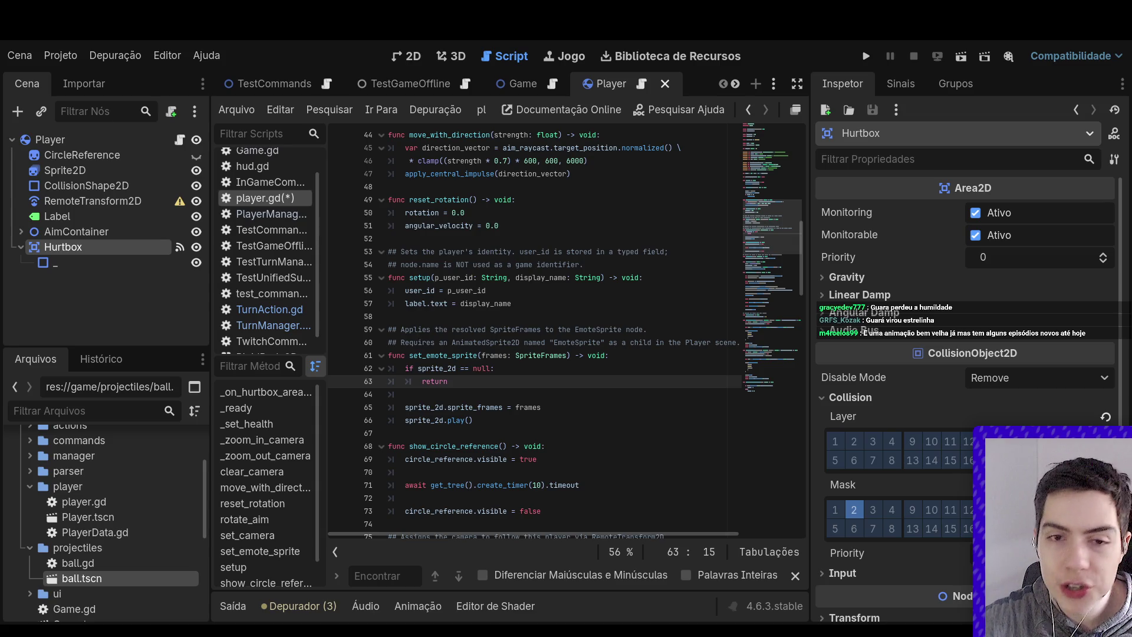
{"action": "left_click_drag", "start_coordinate": [780, 227], "coordinate": [781, 130]}
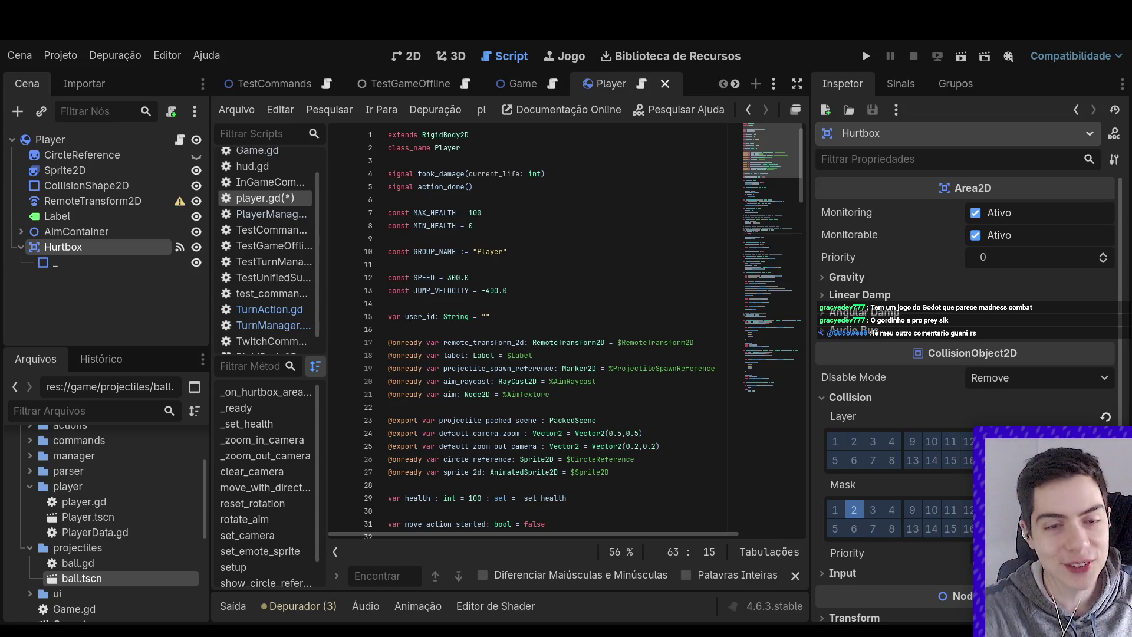
{"action": "scroll", "coordinate": [936, 352], "scroll_direction": "down", "scroll_amount": 3}
{"action": "scroll", "coordinate": [588, 384], "scroll_direction": "down", "scroll_amount": 20}
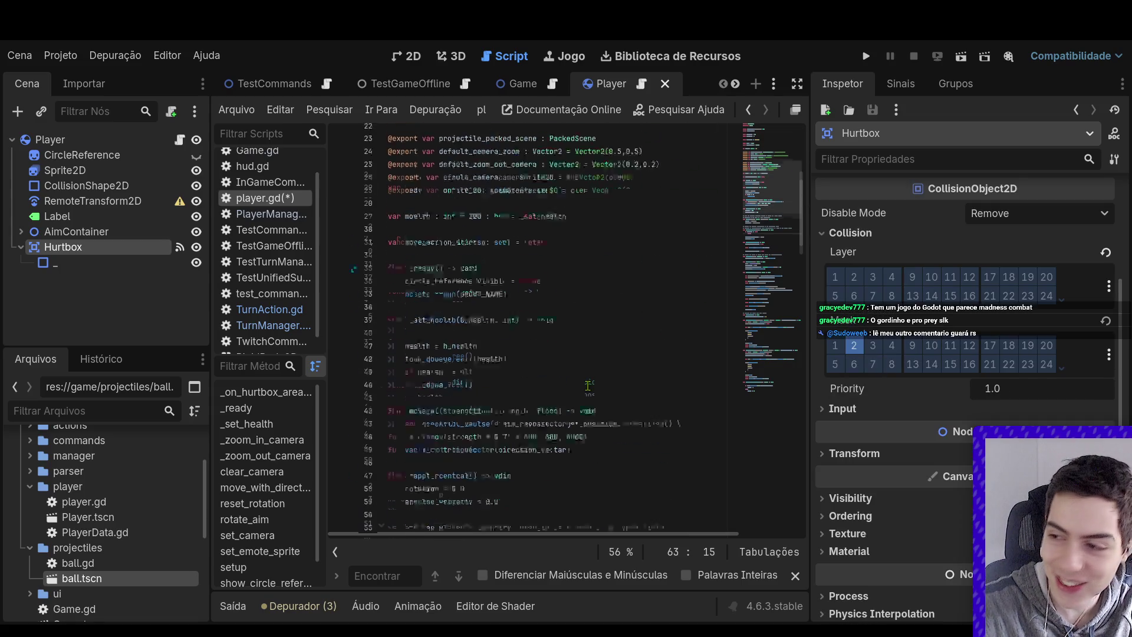
{"action": "scroll", "coordinate": [588, 384], "scroll_direction": "down", "scroll_amount": 20}
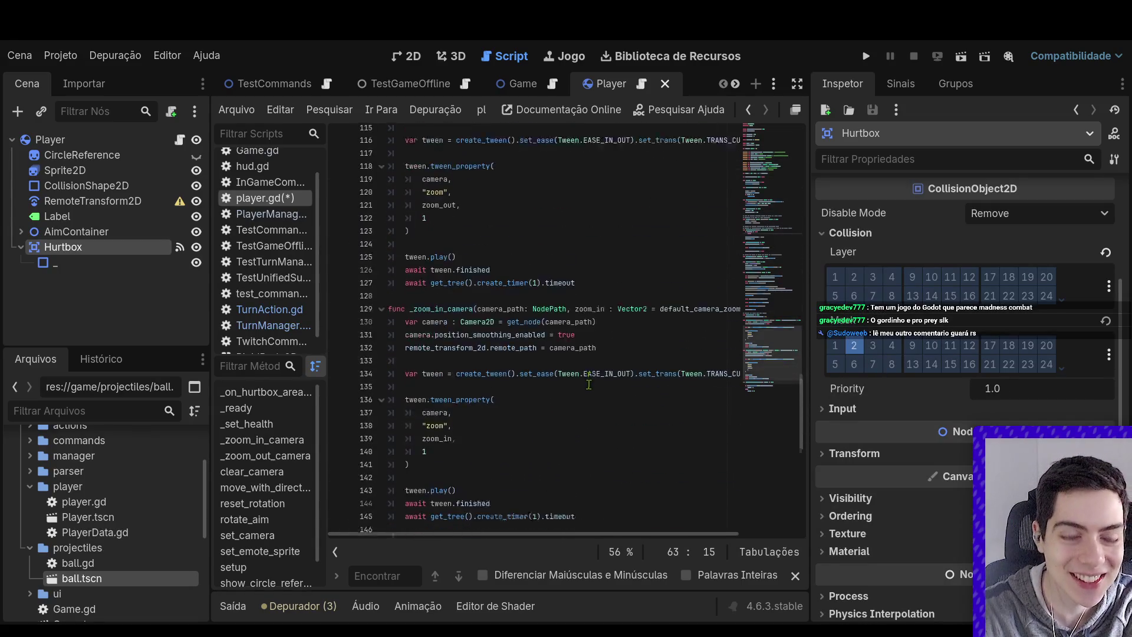
{"action": "scroll", "coordinate": [594, 392], "scroll_direction": "up", "scroll_amount": 20}
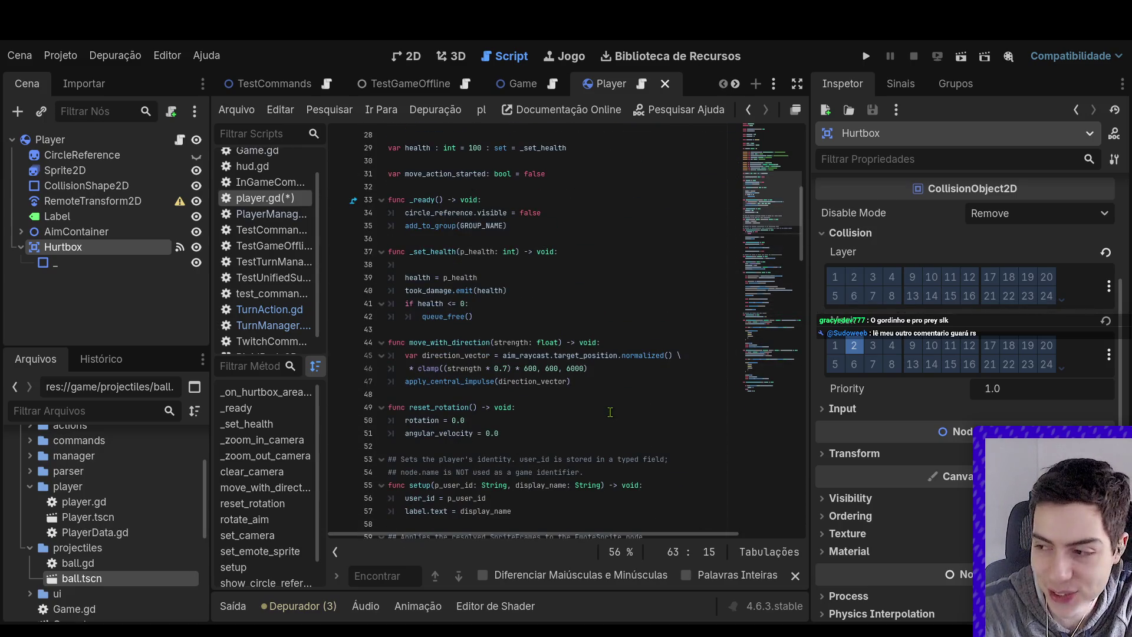
{"action": "scroll", "coordinate": [607, 407], "scroll_direction": "down", "scroll_amount": 8}
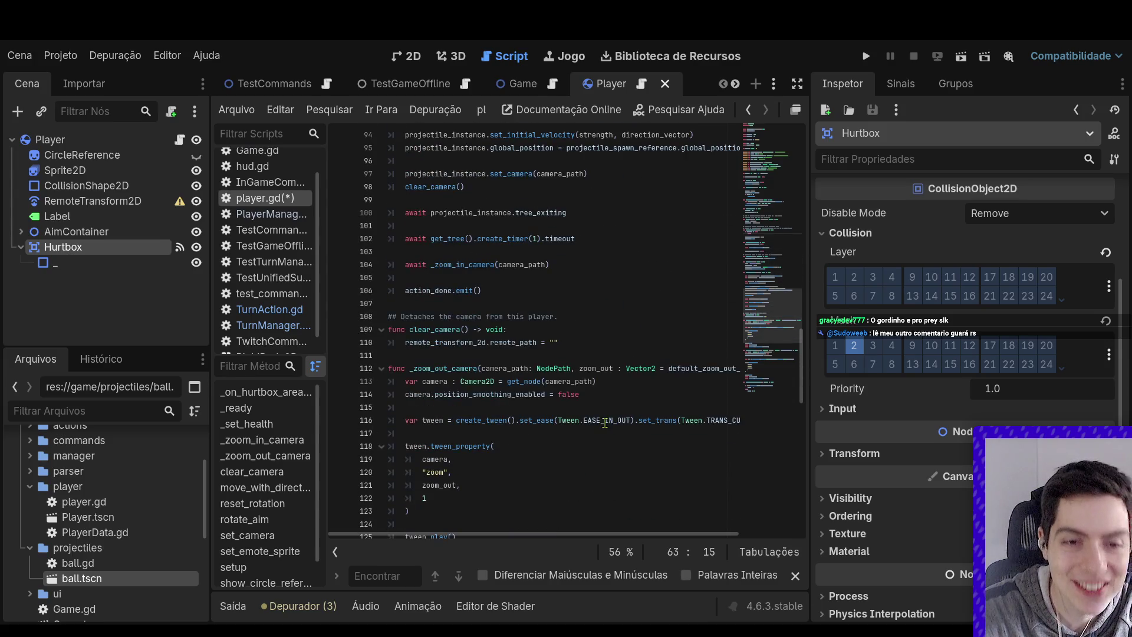
{"action": "scroll", "coordinate": [613, 425], "scroll_direction": "up", "scroll_amount": 6}
{"action": "scroll", "coordinate": [611, 424], "scroll_direction": "down", "scroll_amount": 3}
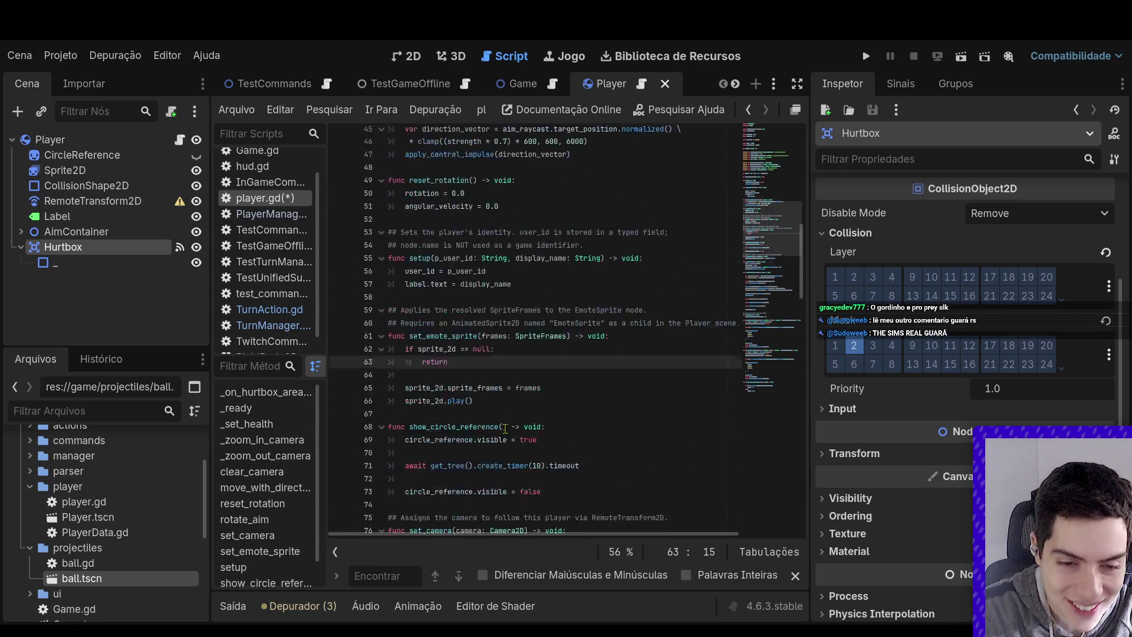
{"action": "left_click", "coordinate": [461, 304]}
{"action": "left_click", "coordinate": [455, 212]}
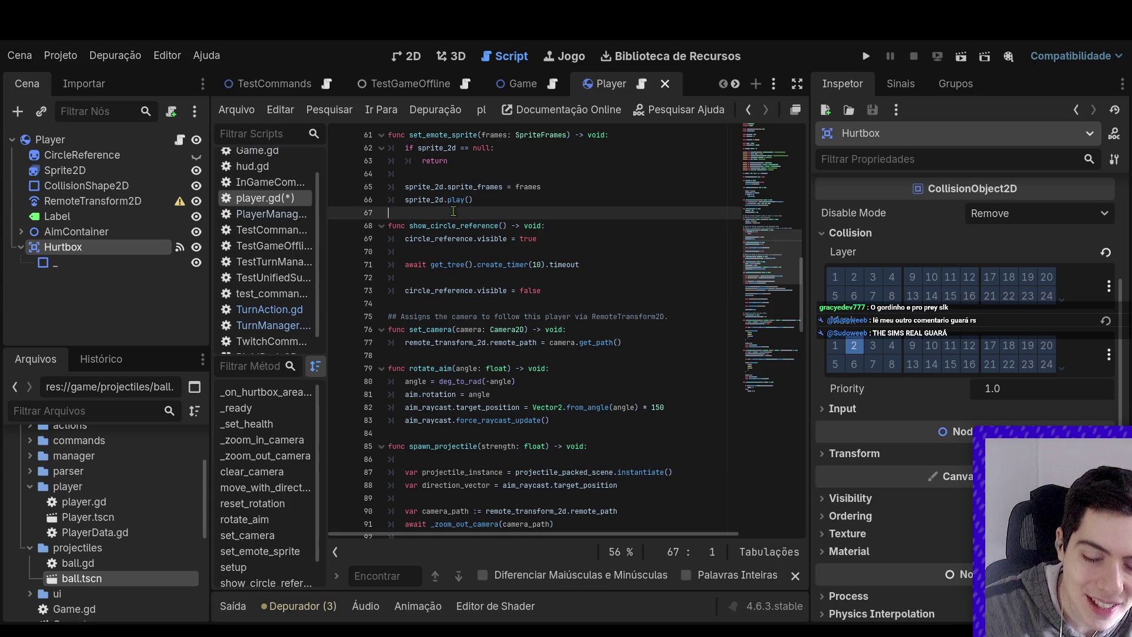
Add an empty '_physics_process(_delta: float) -> void' function below set_emote_sprite
{"action": "key", "text": "Return"}
{"action": "key", "text": "Return"}
{"action": "key", "text": "Up"}
{"action": "type", "text": "fu"}
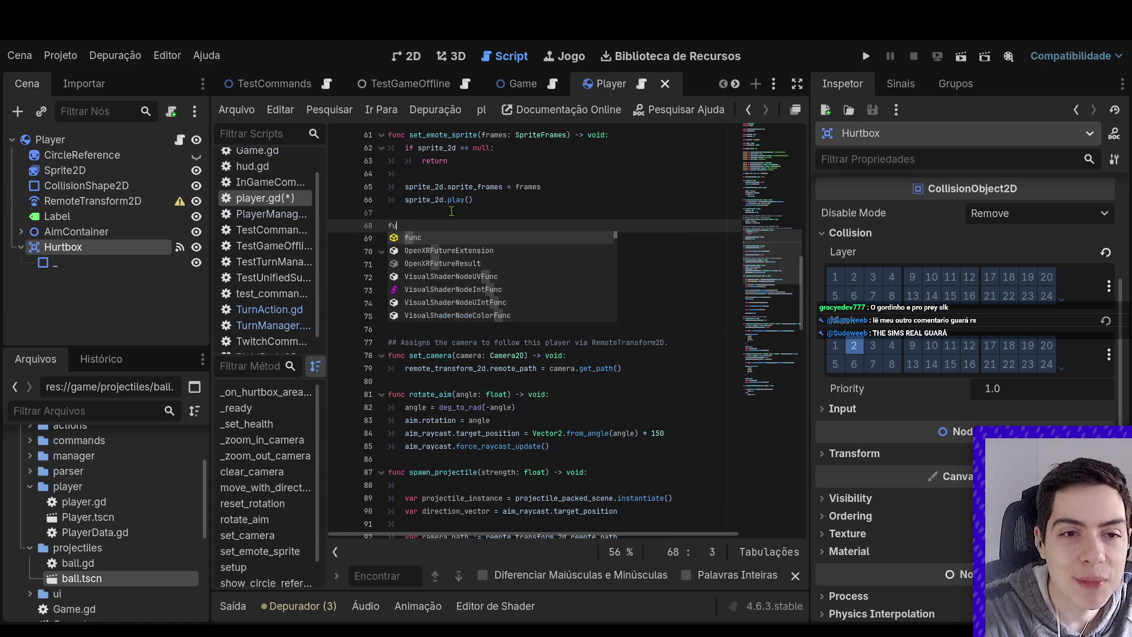
{"action": "type", "text": "nc _phys"}
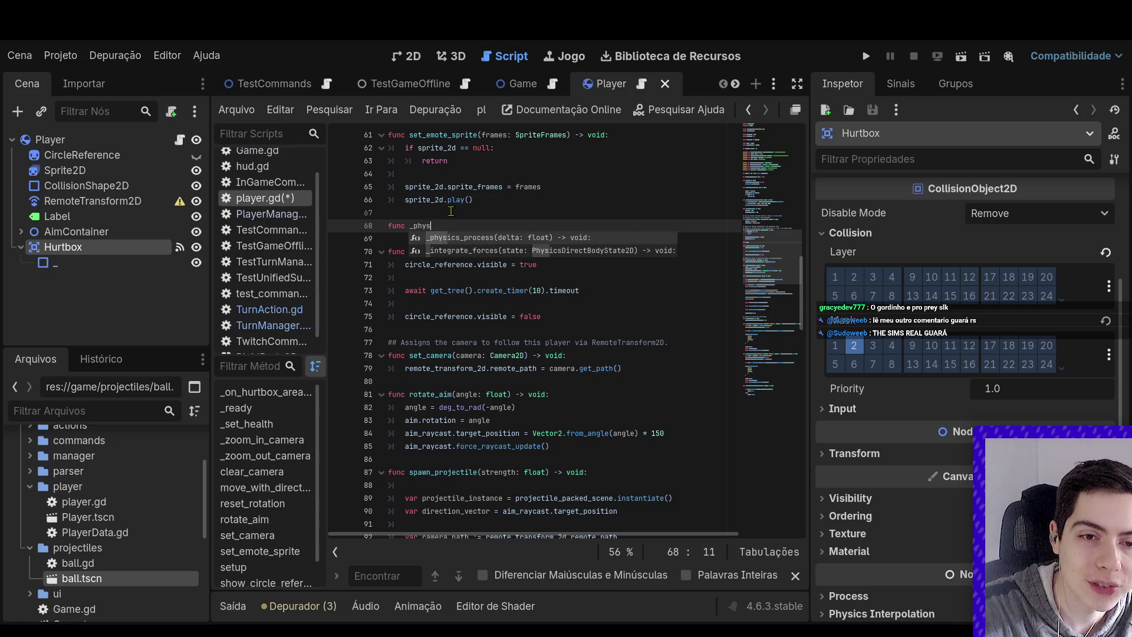
{"action": "key", "text": "Return"}
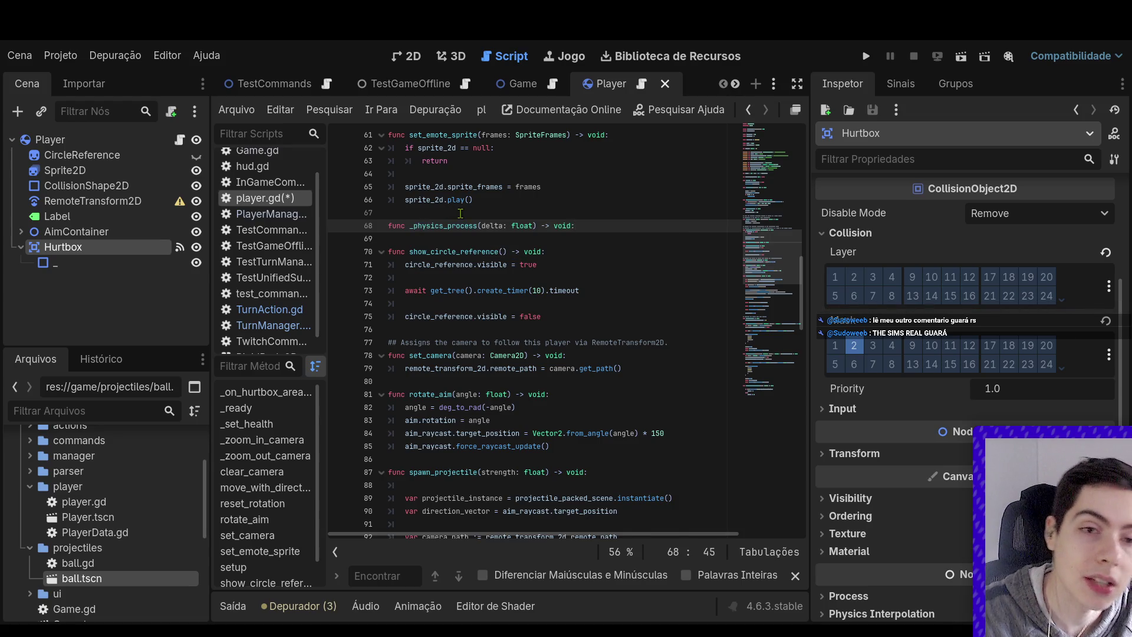
{"action": "left_click", "coordinate": [481, 227]}
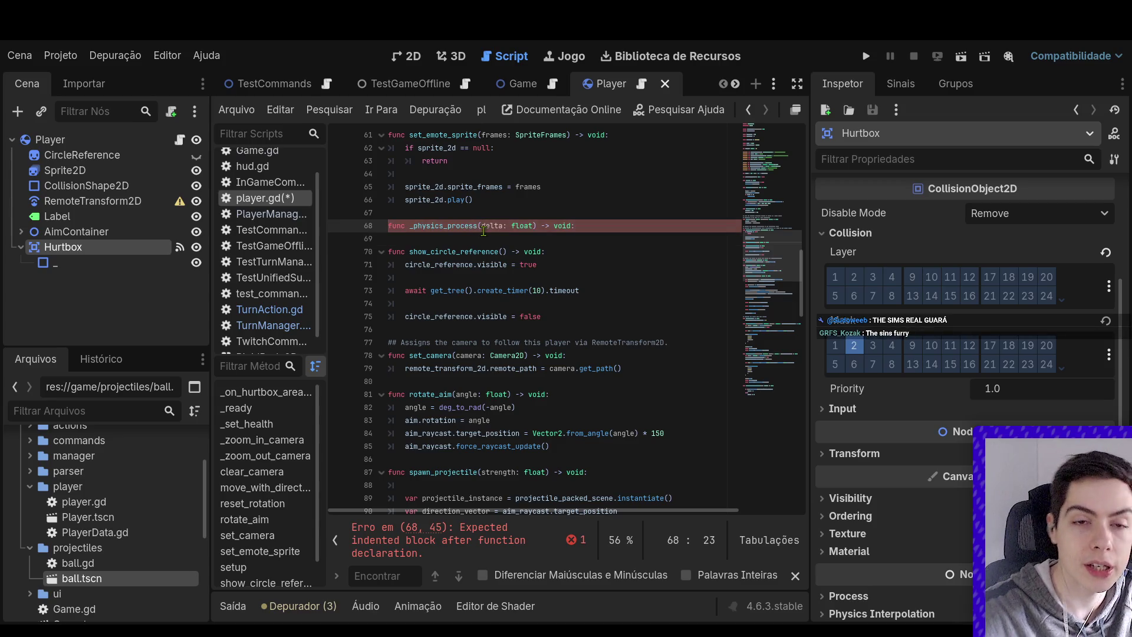
{"action": "type", "text": "_"}
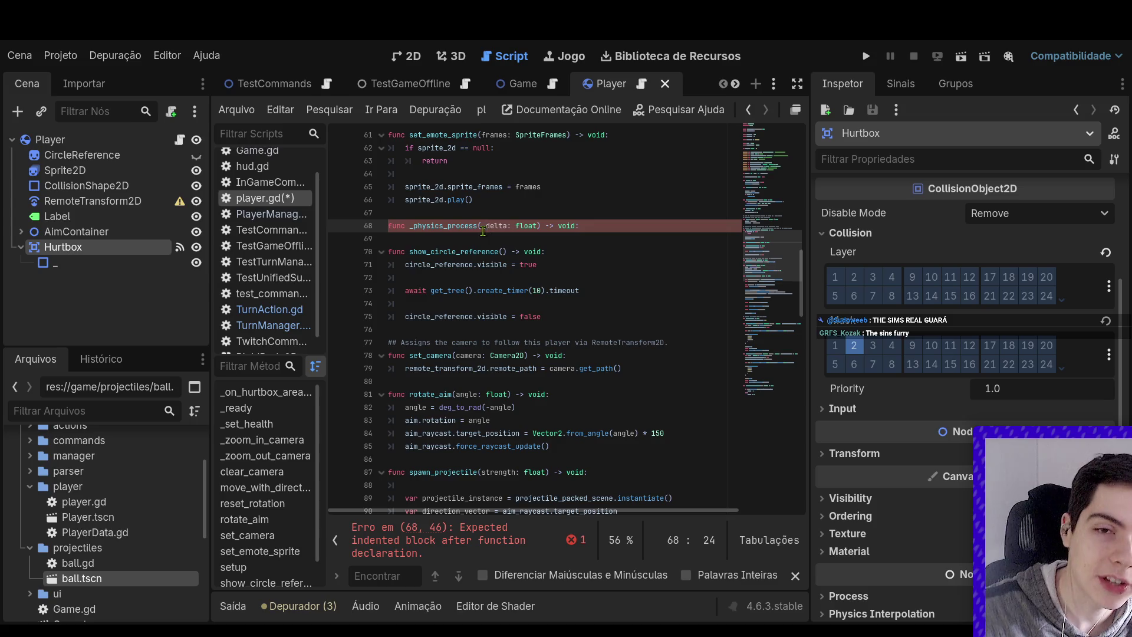
{"action": "left_click", "coordinate": [587, 227]}
{"action": "key", "text": "Return"}
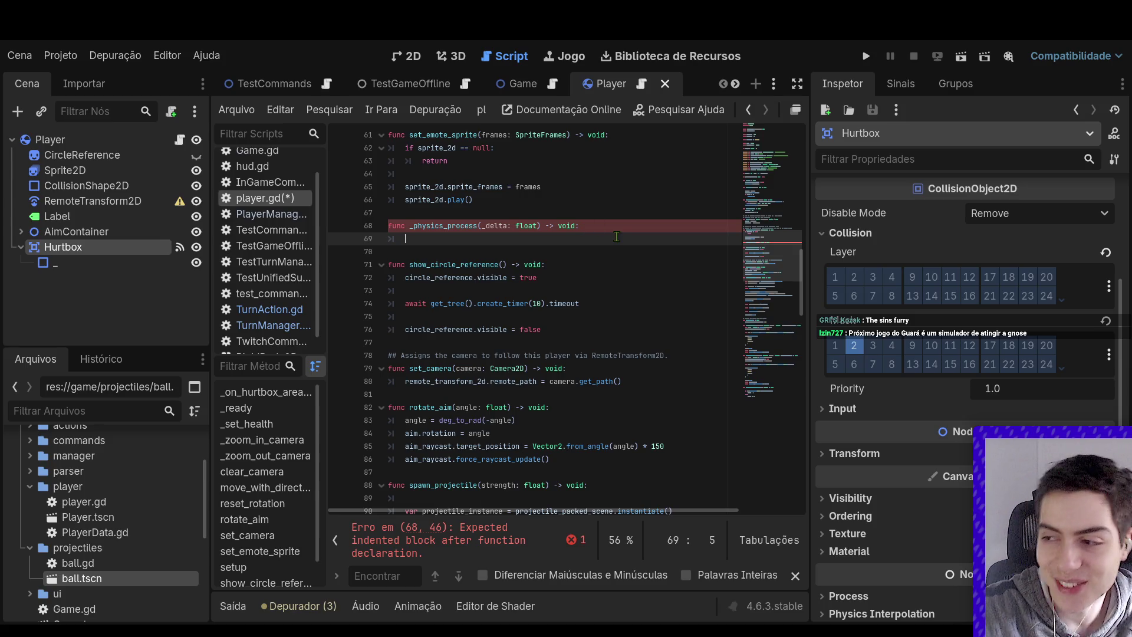
{"action": "scroll", "coordinate": [601, 236], "scroll_direction": "up", "scroll_amount": 5}
{"action": "scroll", "coordinate": [615, 250], "scroll_direction": "up", "scroll_amount": 4}
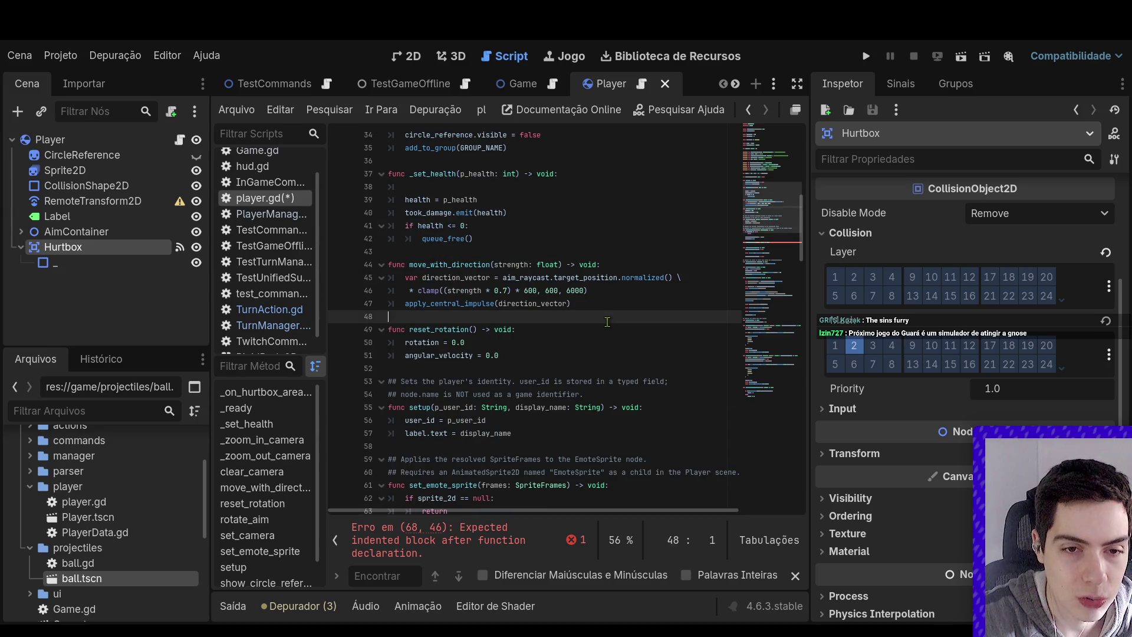
Call set_physics_process(true) after the impulse in move_with_direction
{"action": "left_click", "coordinate": [602, 304]}
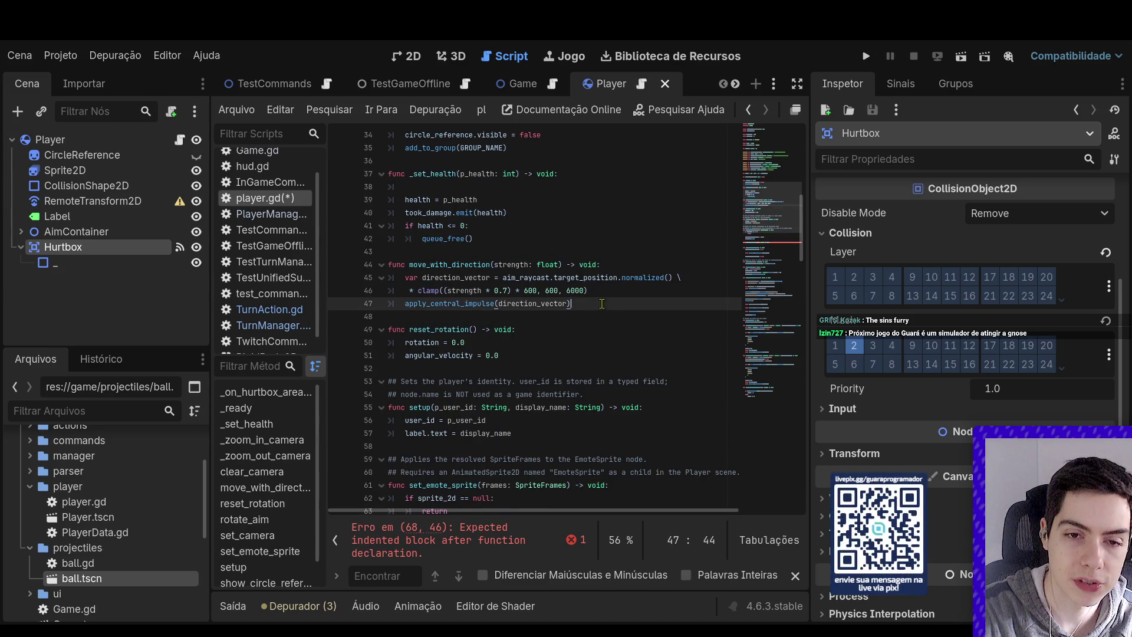
{"action": "key", "text": "Return"}
{"action": "type", "text": "set_ph"}
{"action": "key", "text": "Return"}
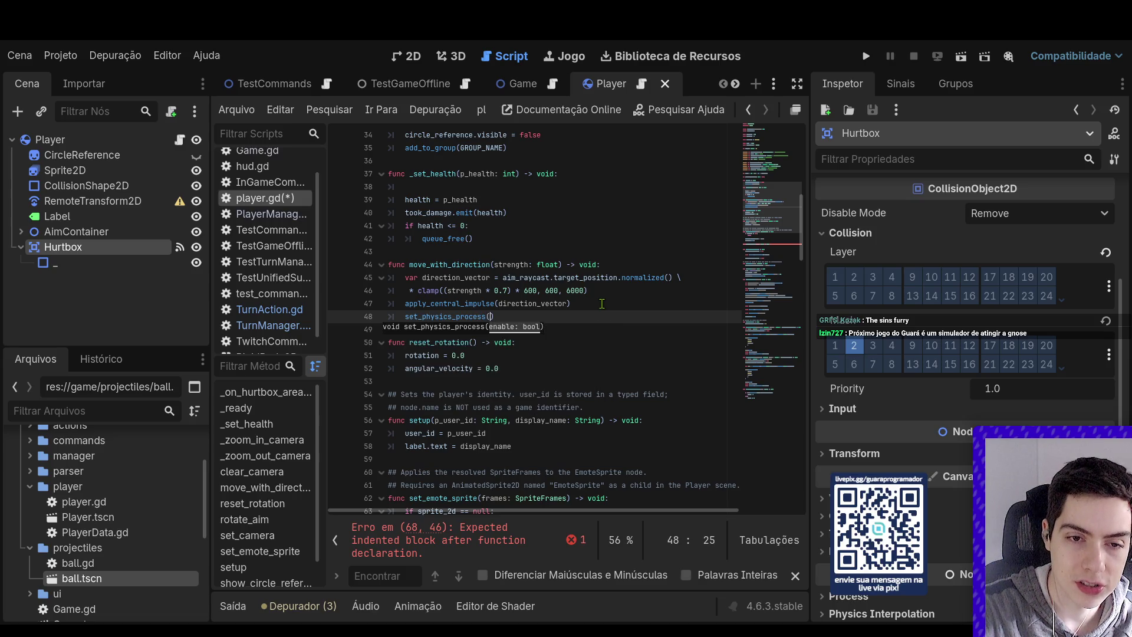
{"action": "type", "text": "fa"}
{"action": "key", "text": "Return"}
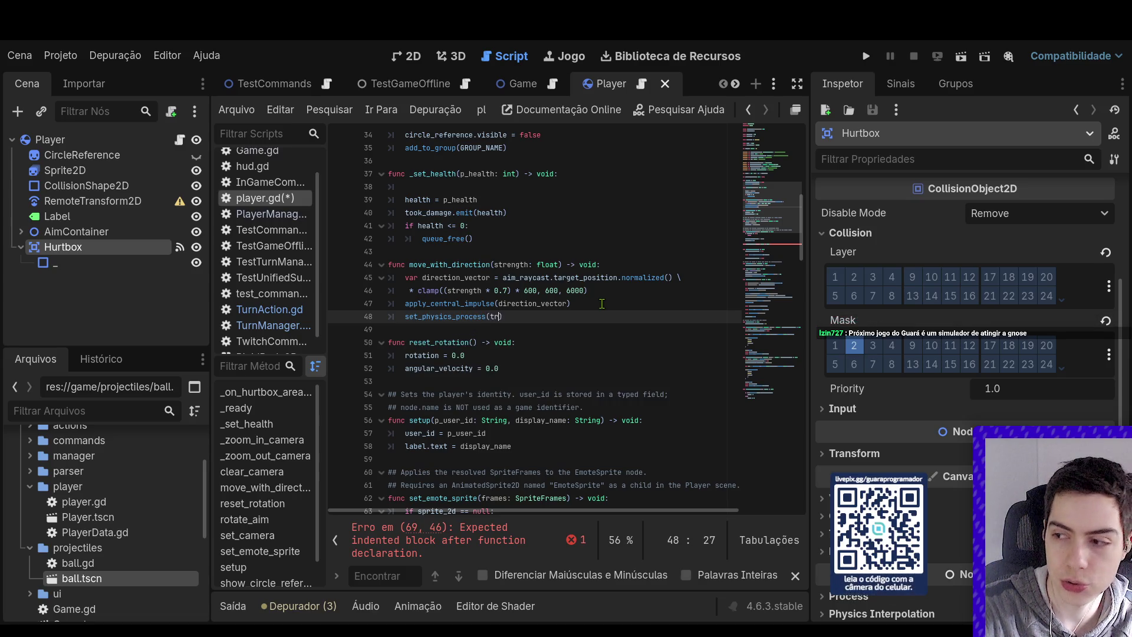
{"action": "scroll", "coordinate": [604, 305], "scroll_direction": "up", "scroll_amount": 6}
{"action": "scroll", "coordinate": [605, 306], "scroll_direction": "down", "scroll_amount": 1}
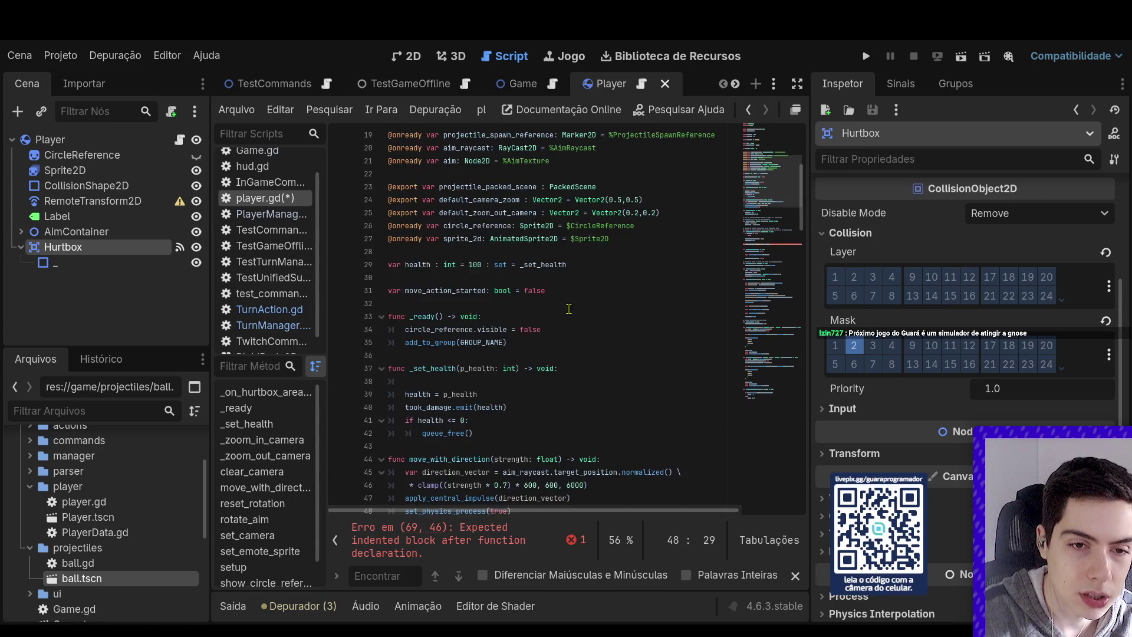
Add set_physics_process(false) at the end of _ready
{"action": "left_click", "coordinate": [578, 328]}
{"action": "left_click", "coordinate": [588, 342]}
{"action": "key", "text": "Return"}
{"action": "type", "text": "set_phy"}
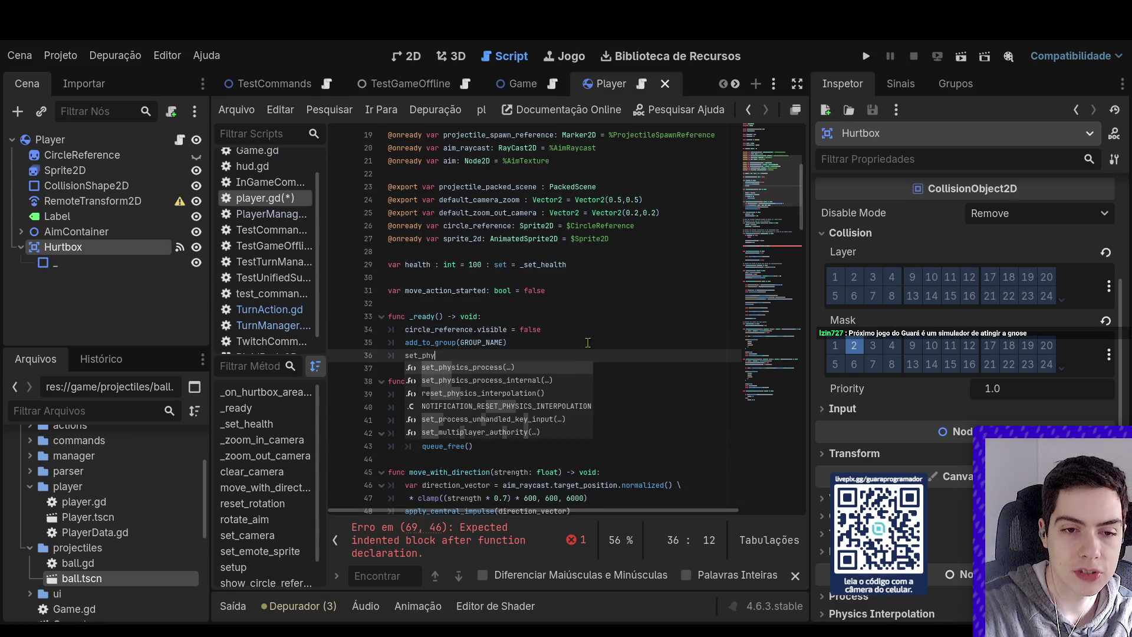
{"action": "key", "text": "Return"}
{"action": "type", "text": "false"}
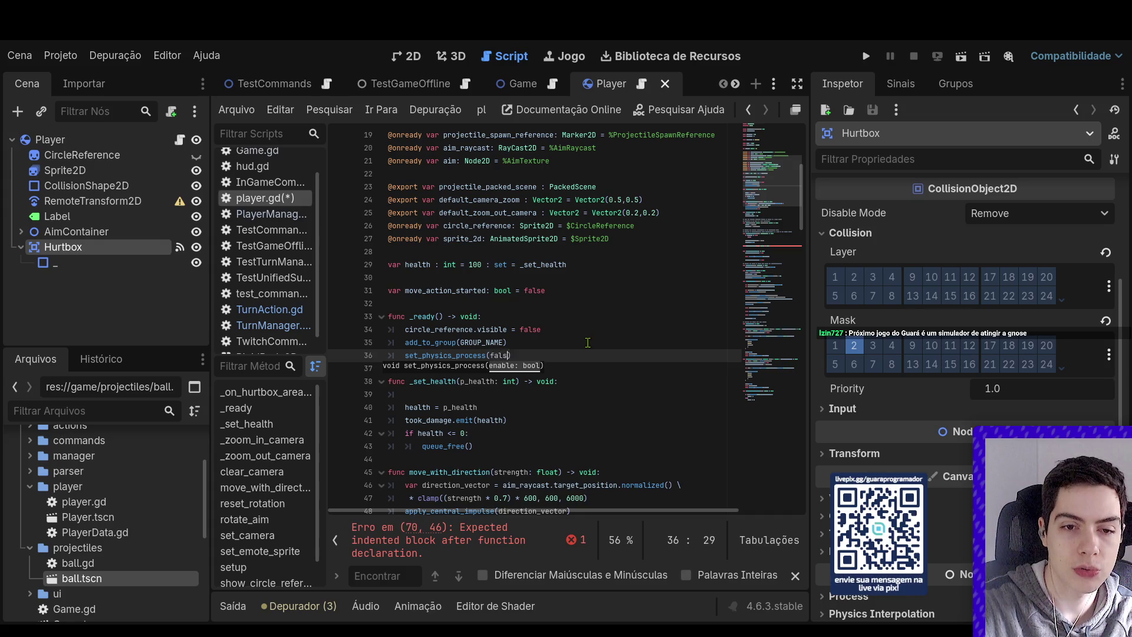
Set 'move_action_started = true' in move_with_direction after the impulse call
{"action": "left_click", "coordinate": [526, 291]}
{"action": "double_click", "coordinate": [449, 285]}
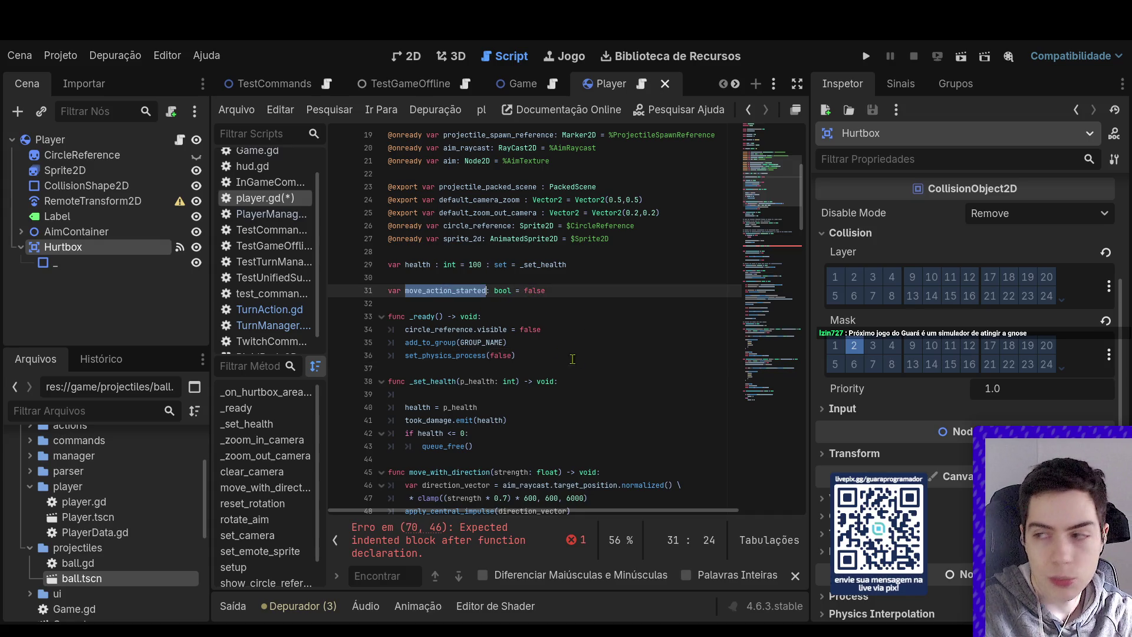
{"action": "scroll", "coordinate": [530, 395], "scroll_direction": "down", "scroll_amount": 10}
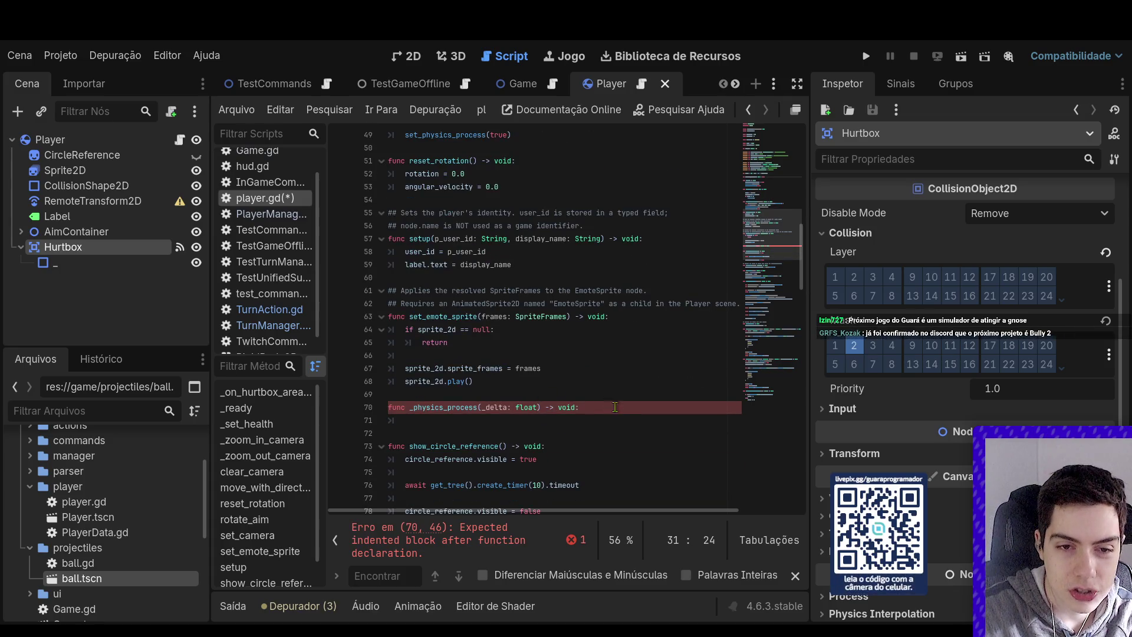
{"action": "scroll", "coordinate": [530, 301], "scroll_direction": "up", "scroll_amount": 3}
{"action": "left_click", "coordinate": [564, 251]}
{"action": "left_click", "coordinate": [600, 232]}
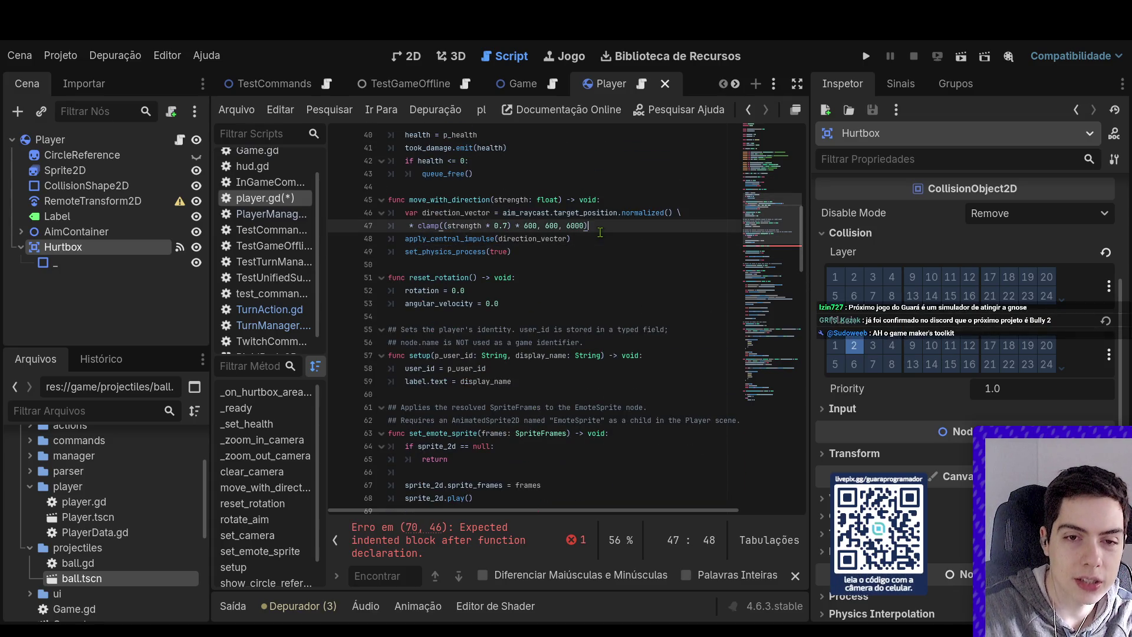
{"action": "key", "text": "Down"}
{"action": "key", "text": "Return"}
{"action": "type", "text": "move_action_started"}
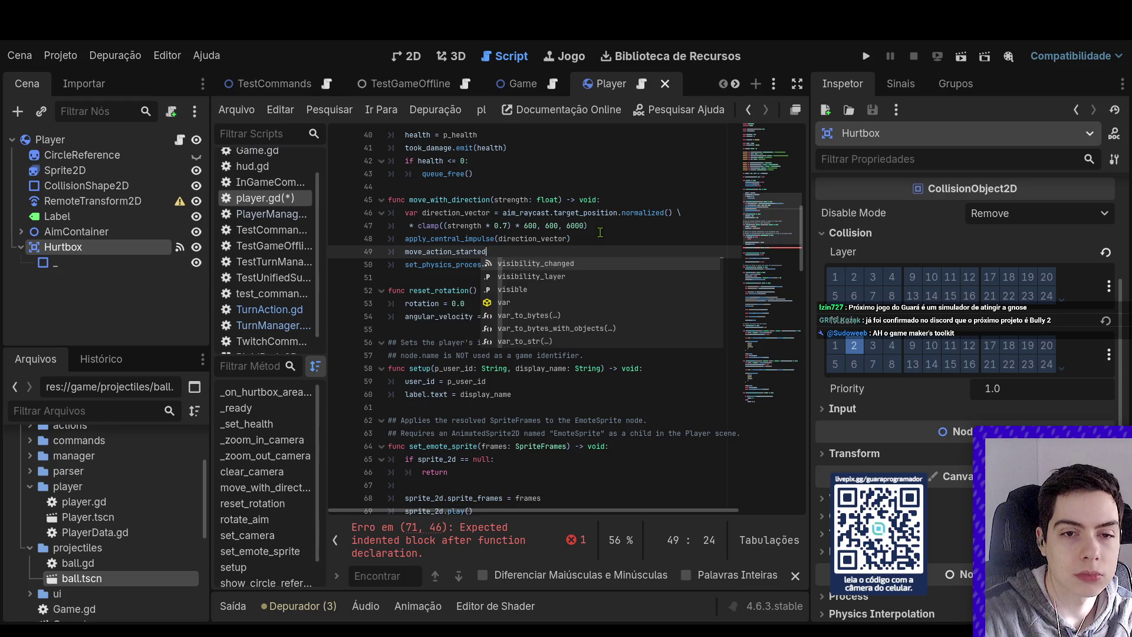
{"action": "type", "text": " = true"}
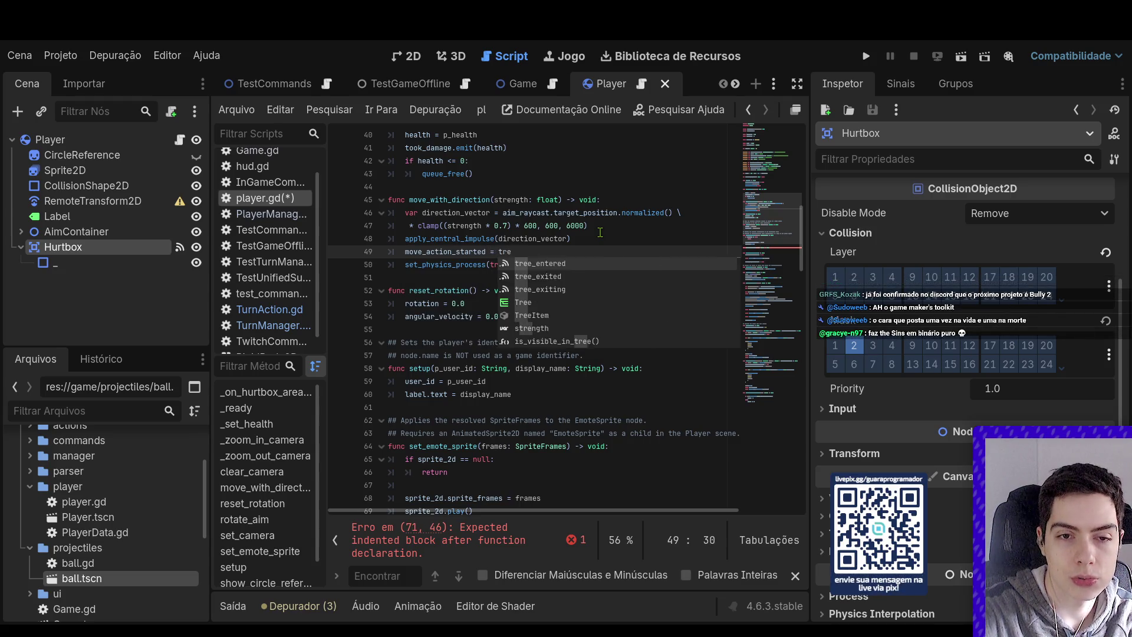
{"action": "key", "text": "Escape"}
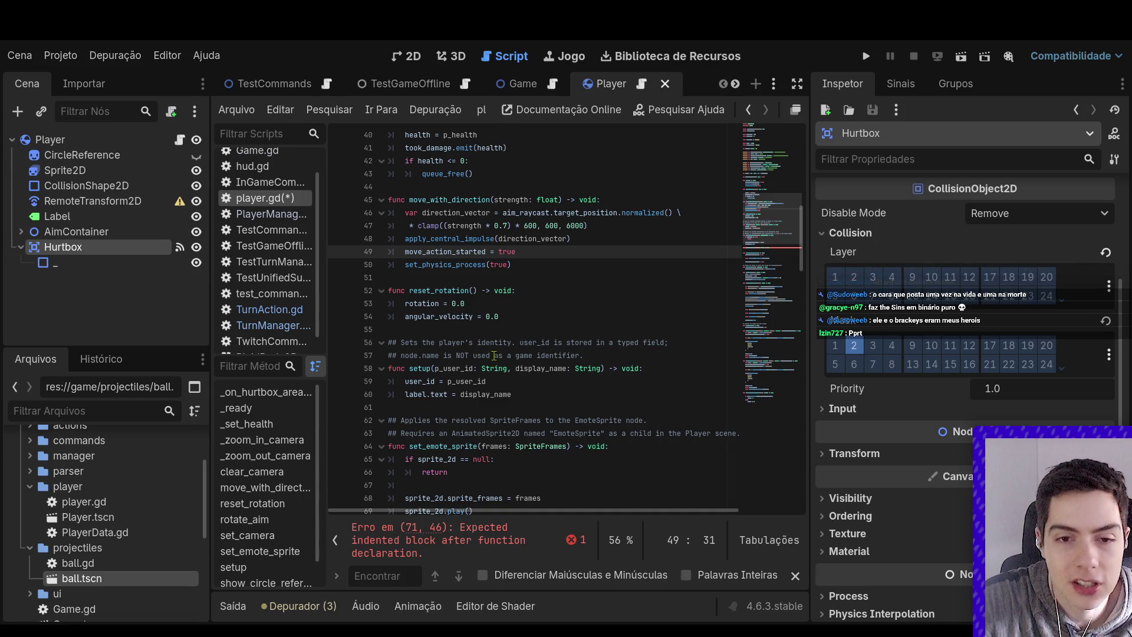
Make _physics_process print(linear_velocity) and save player.gd
{"action": "scroll", "coordinate": [588, 311], "scroll_direction": "down", "scroll_amount": 4}
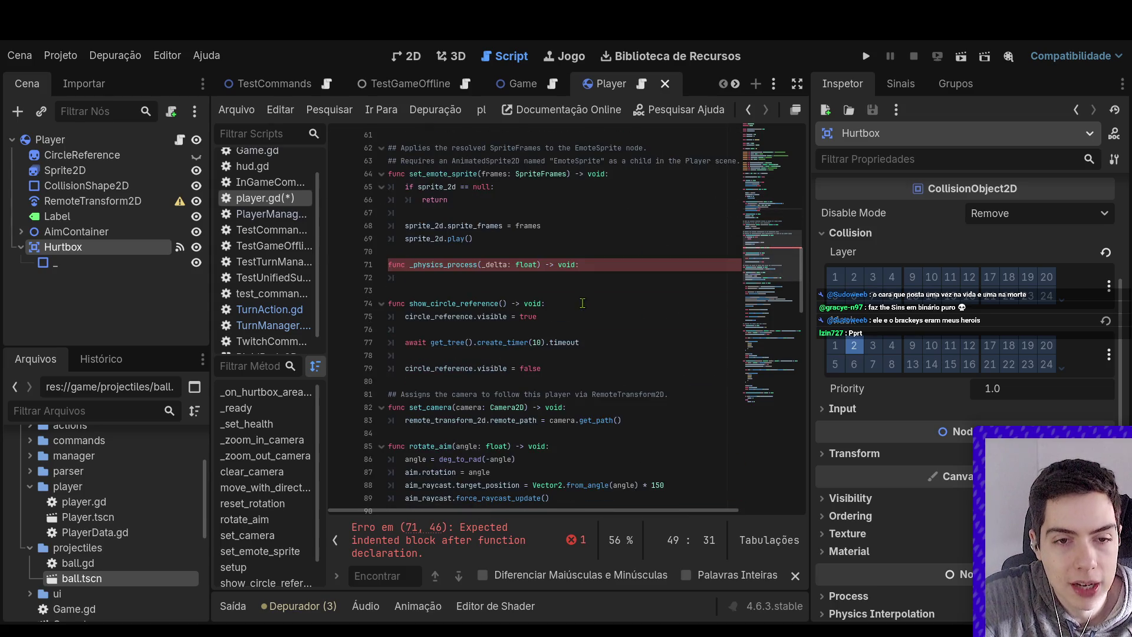
{"action": "scroll", "coordinate": [619, 283], "scroll_direction": "down", "scroll_amount": 3}
{"action": "scroll", "coordinate": [631, 312], "scroll_direction": "up", "scroll_amount": 4}
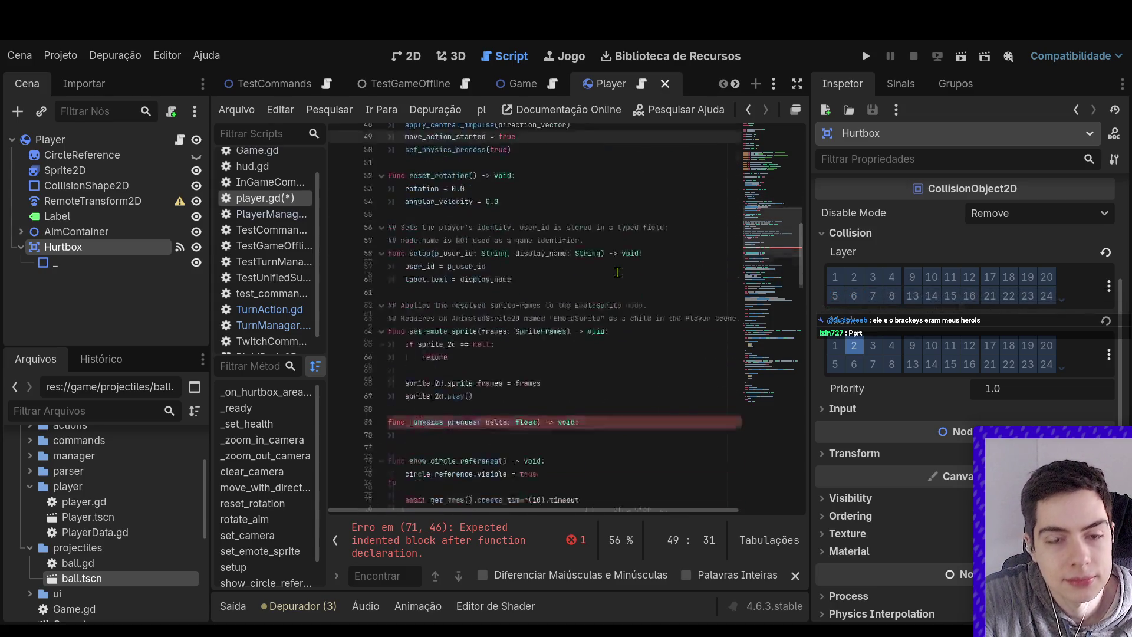
{"action": "scroll", "coordinate": [642, 341], "scroll_direction": "down", "scroll_amount": 1}
{"action": "left_click", "coordinate": [645, 348]}
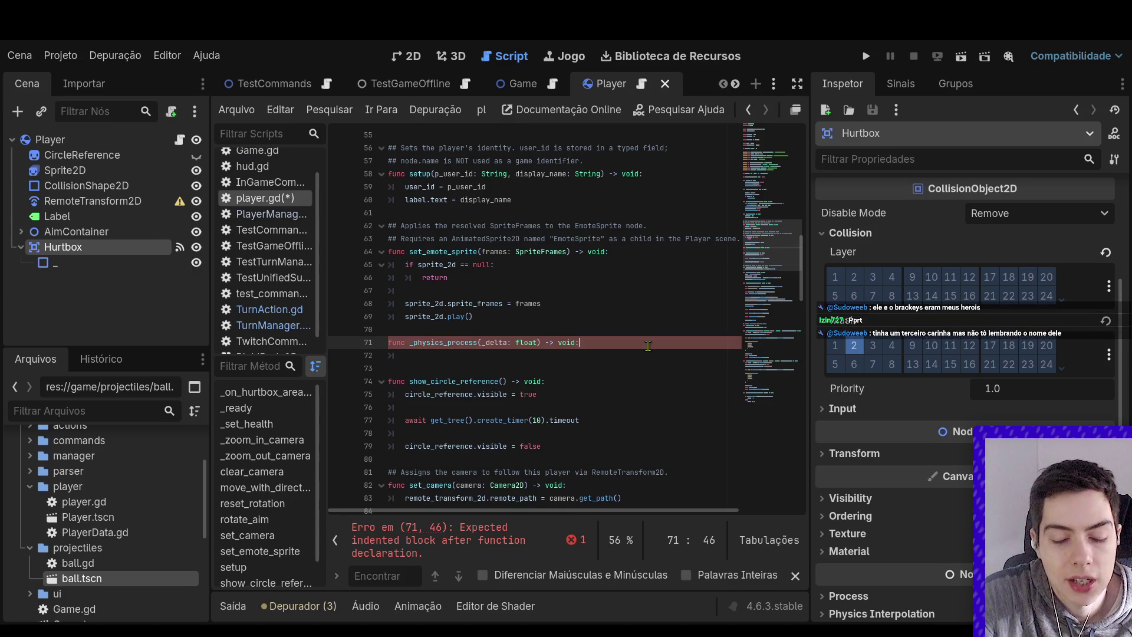
{"action": "key", "text": "Return"}
{"action": "key", "text": "Return"}
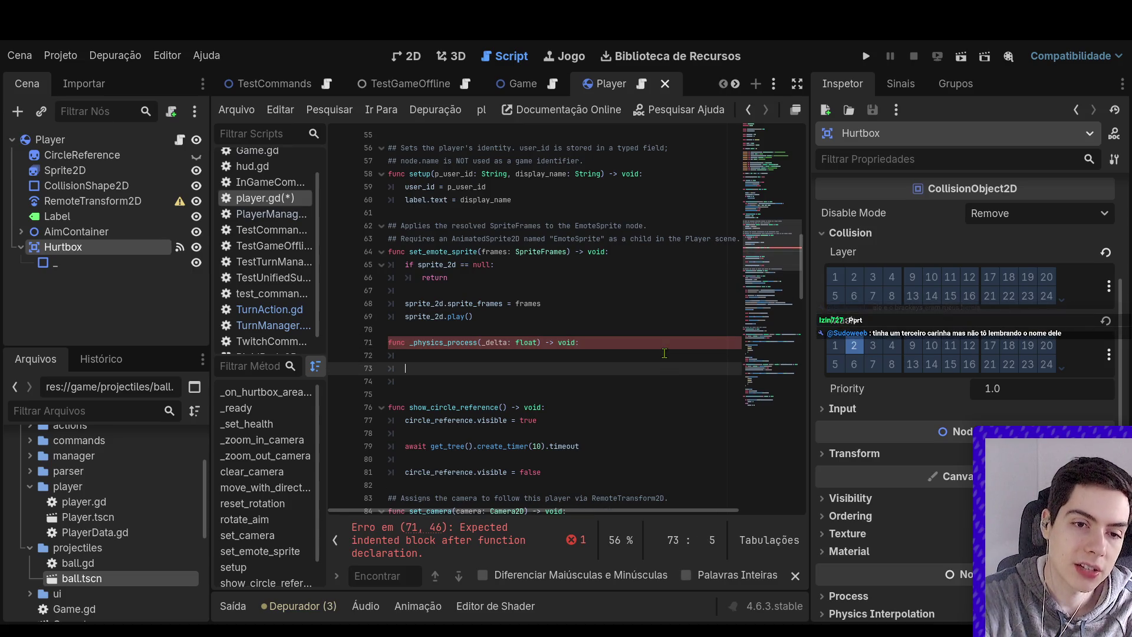
{"action": "type", "text": "if linear_velocity"}
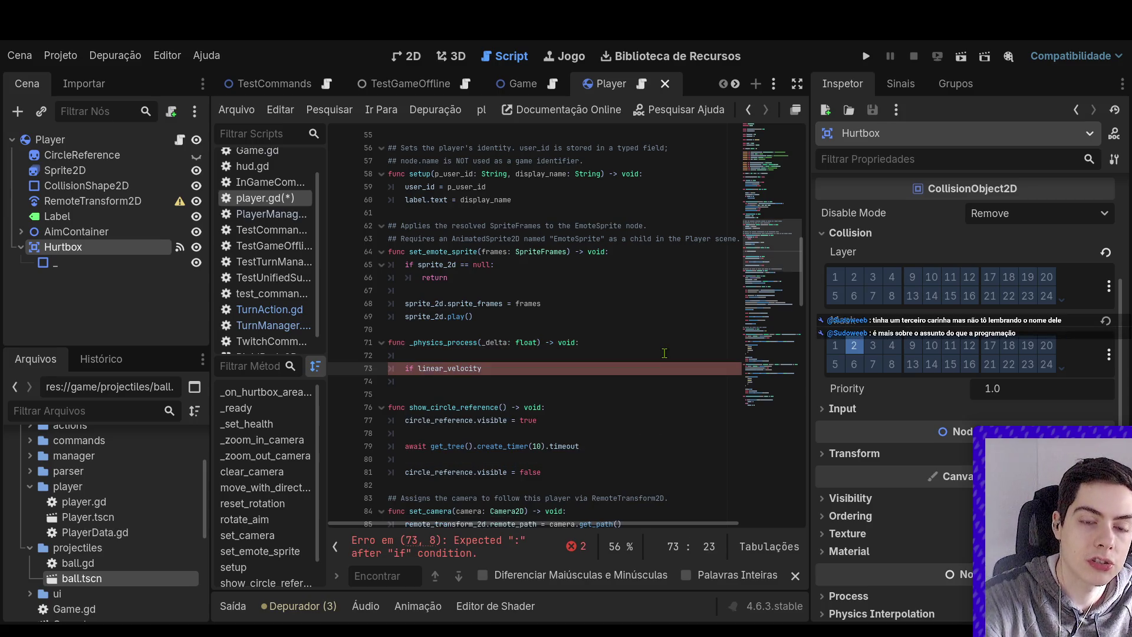
{"action": "key", "text": "BackSpace"}
{"action": "key", "text": "BackSpace"}
{"action": "key", "text": "BackSpace"}
{"action": "type", "text": "r"}
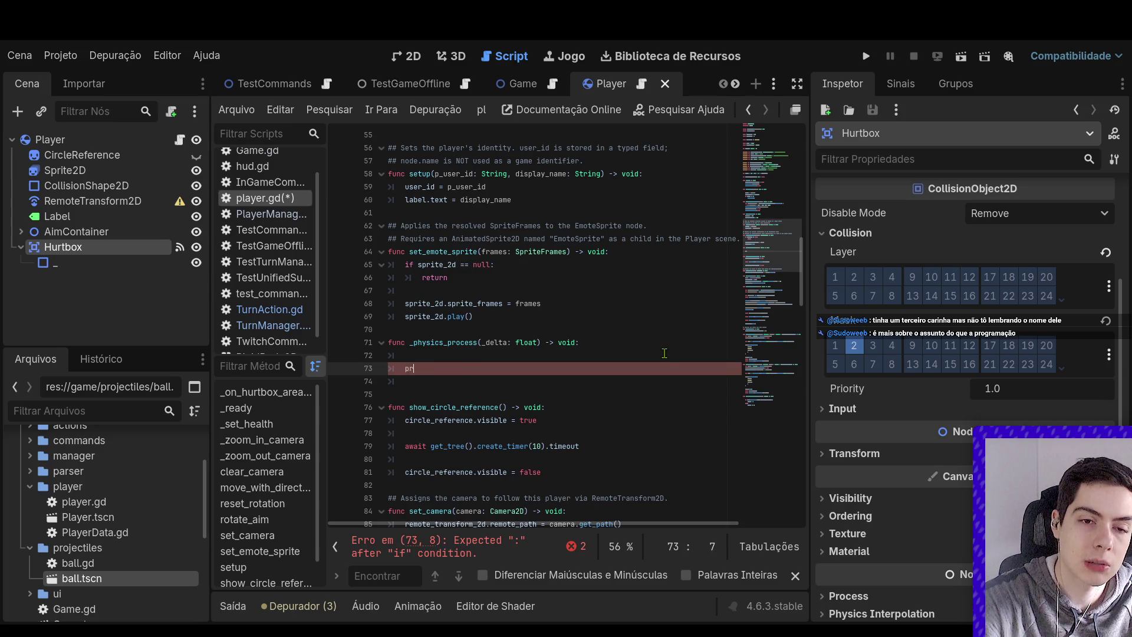
{"action": "type", "text": "int(linear_velocity"}
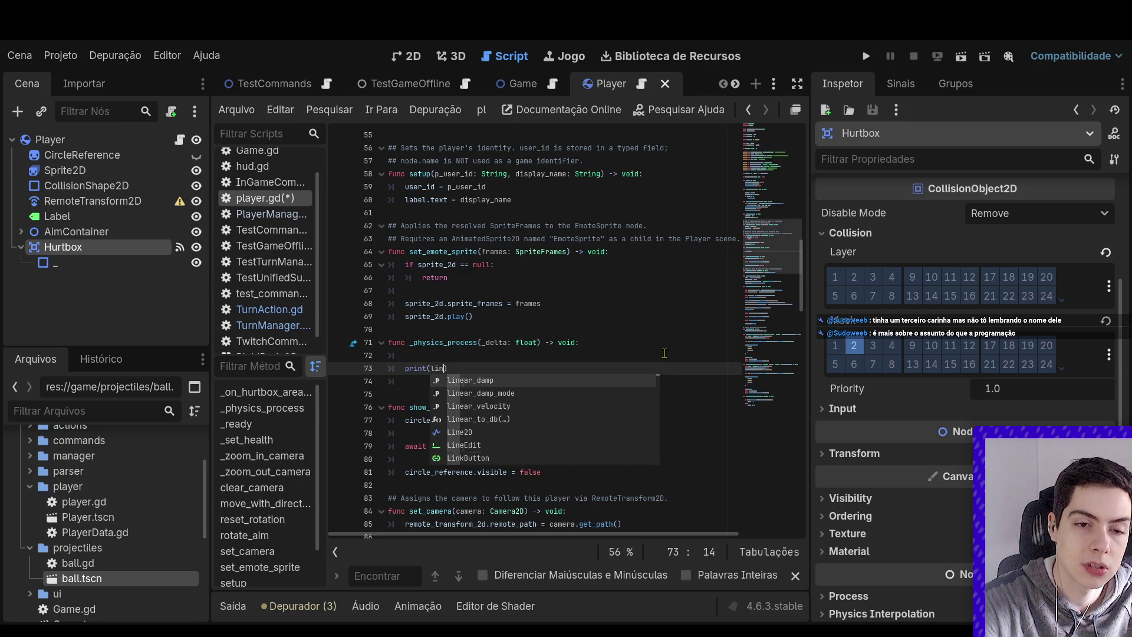
{"action": "key", "text": "ctrl+s"}
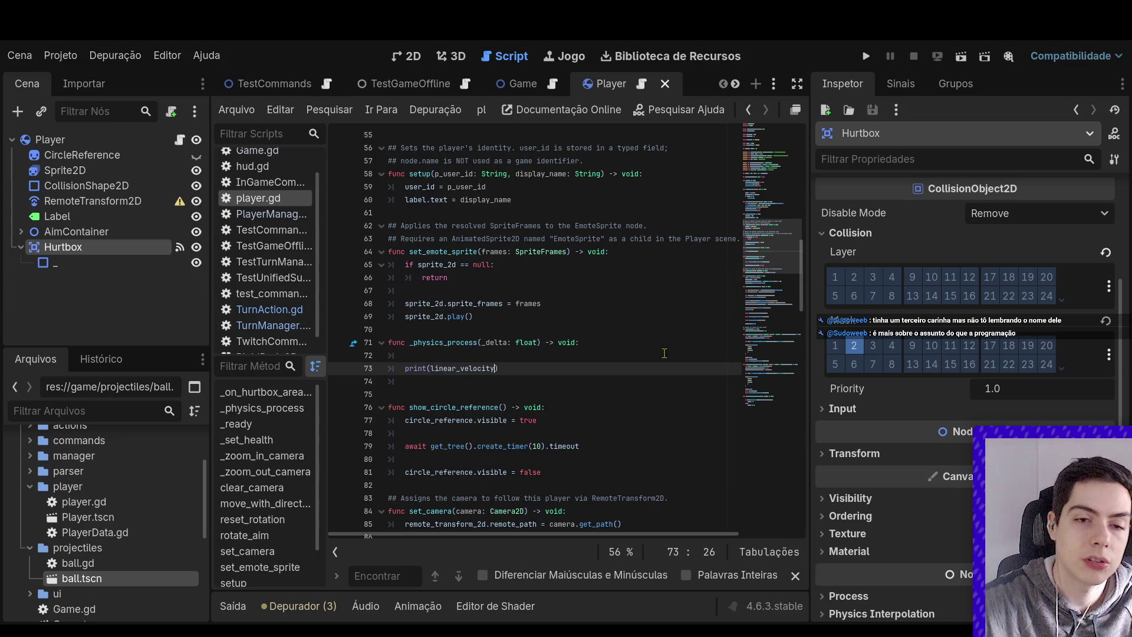
Delete the blank line above the print inside _physics_process
{"action": "left_click", "coordinate": [664, 354]}
{"action": "key", "text": "BackSpace"}
{"action": "key", "text": "BackSpace"}
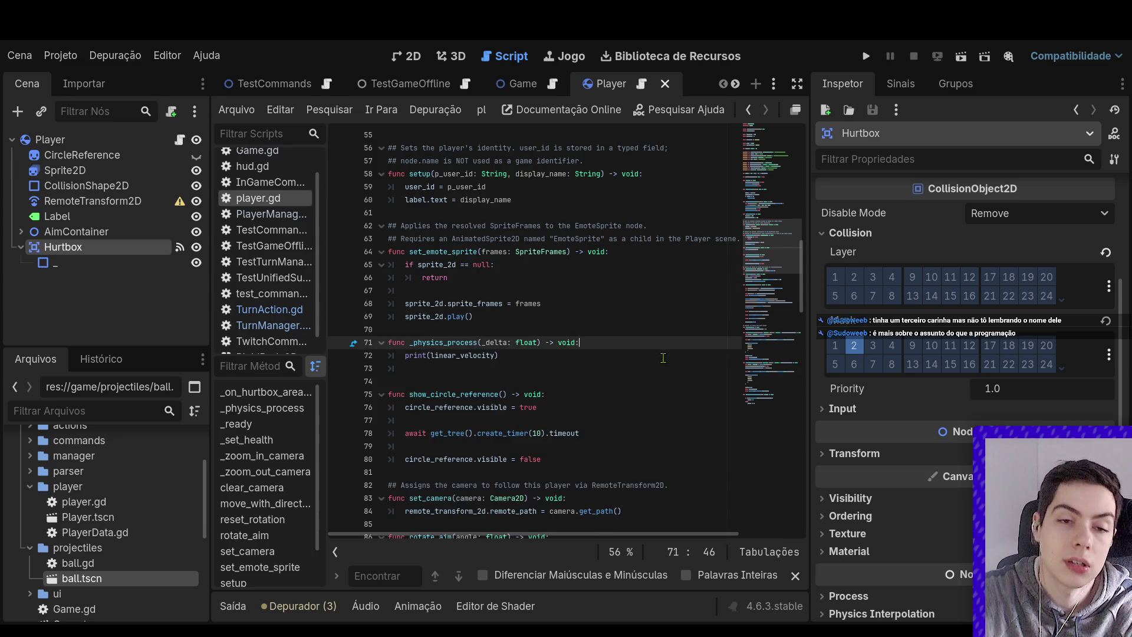
{"action": "key", "text": "Down"}
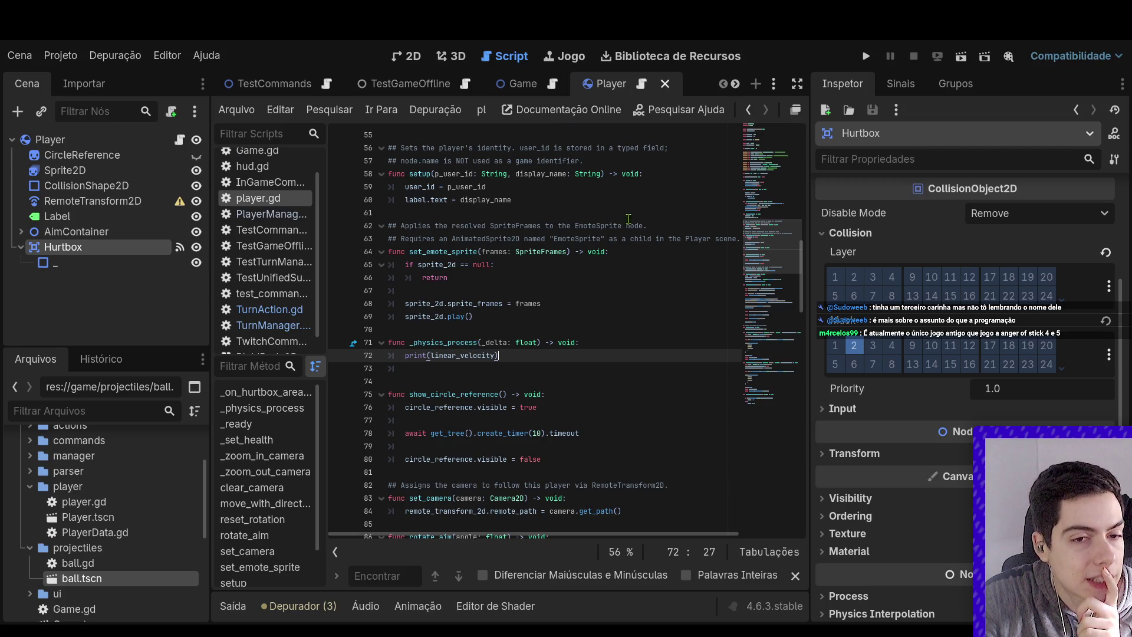
{"action": "scroll", "coordinate": [508, 374], "scroll_direction": "down", "scroll_amount": 8}
{"action": "scroll", "coordinate": [508, 375], "scroll_direction": "down", "scroll_amount": 10}
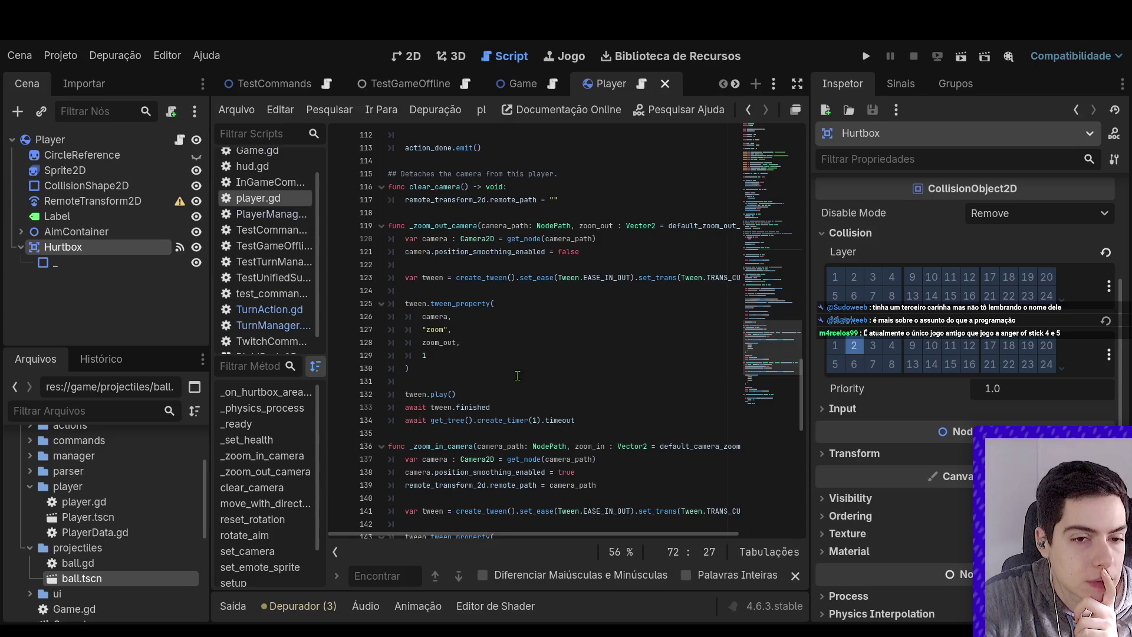
{"action": "scroll", "coordinate": [527, 372], "scroll_direction": "up", "scroll_amount": 5}
{"action": "scroll", "coordinate": [527, 372], "scroll_direction": "up", "scroll_amount": 12}
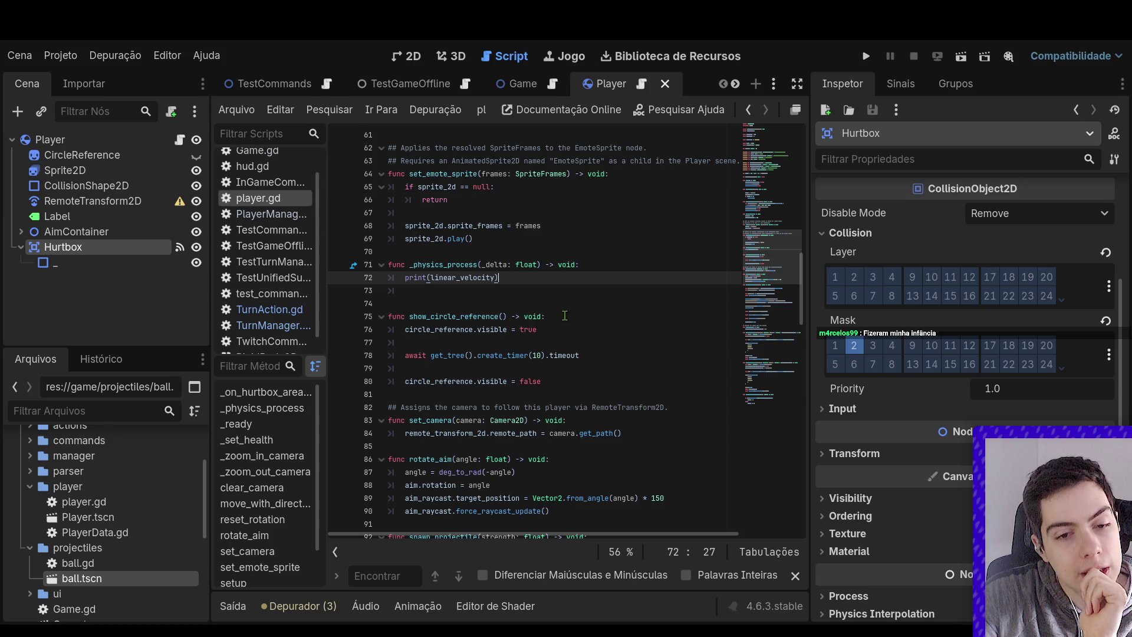
{"action": "scroll", "coordinate": [564, 316], "scroll_direction": "down", "scroll_amount": 20}
{"action": "scroll", "coordinate": [564, 316], "scroll_direction": "down", "scroll_amount": 7}
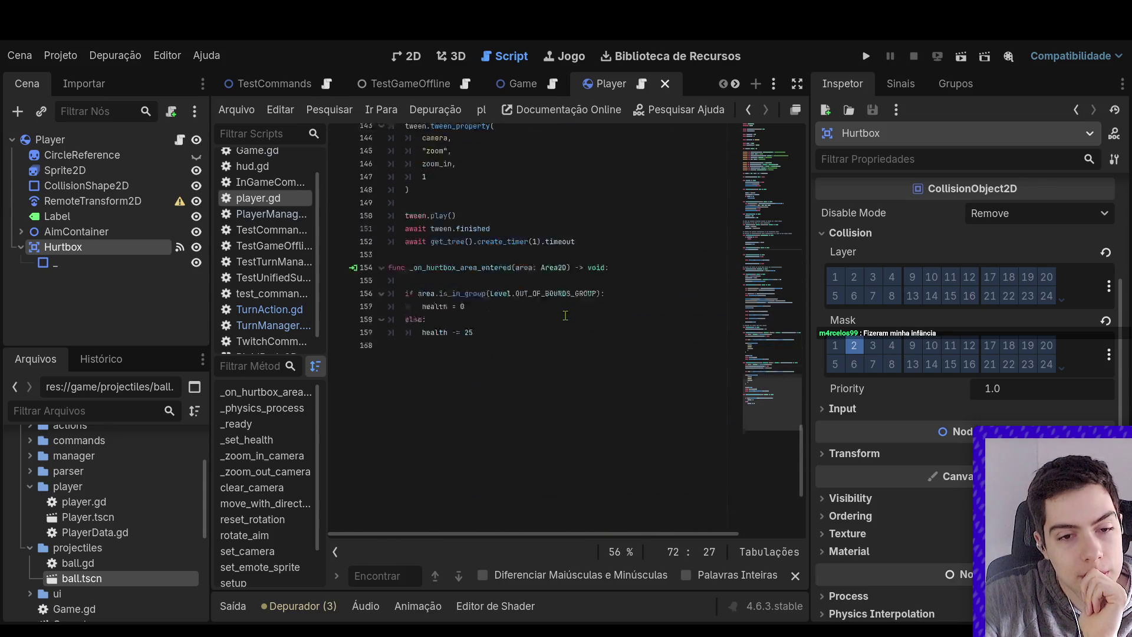
Add action_done.emit() under health = 0 in the out-of-bounds branch and save
{"action": "left_click", "coordinate": [626, 276]}
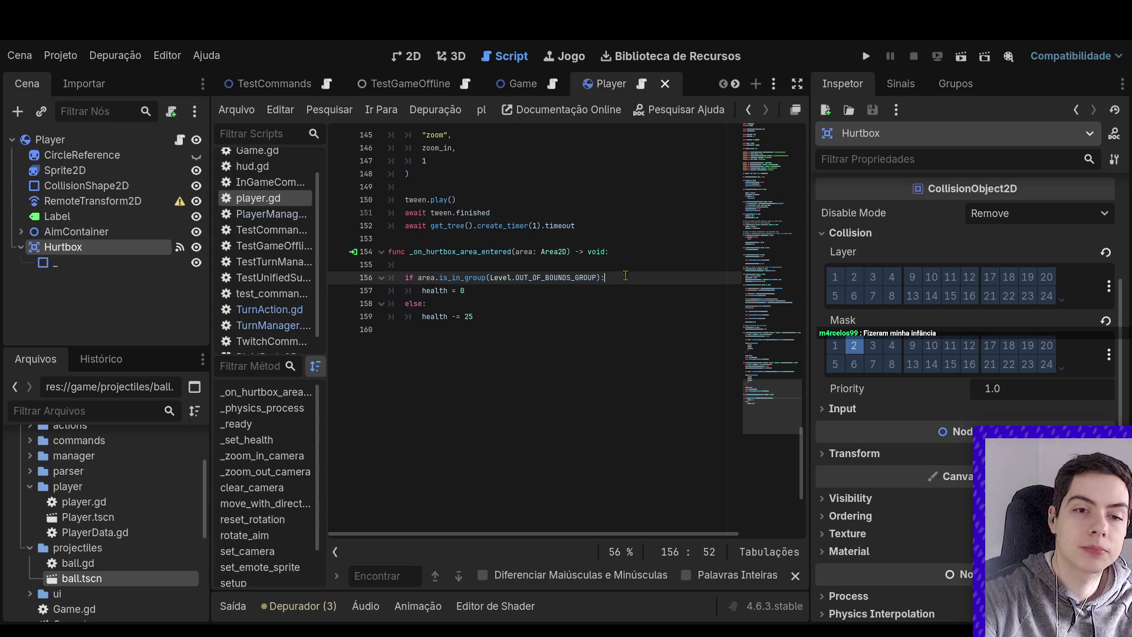
{"action": "key", "text": "Return"}
{"action": "type", "text": "ac"}
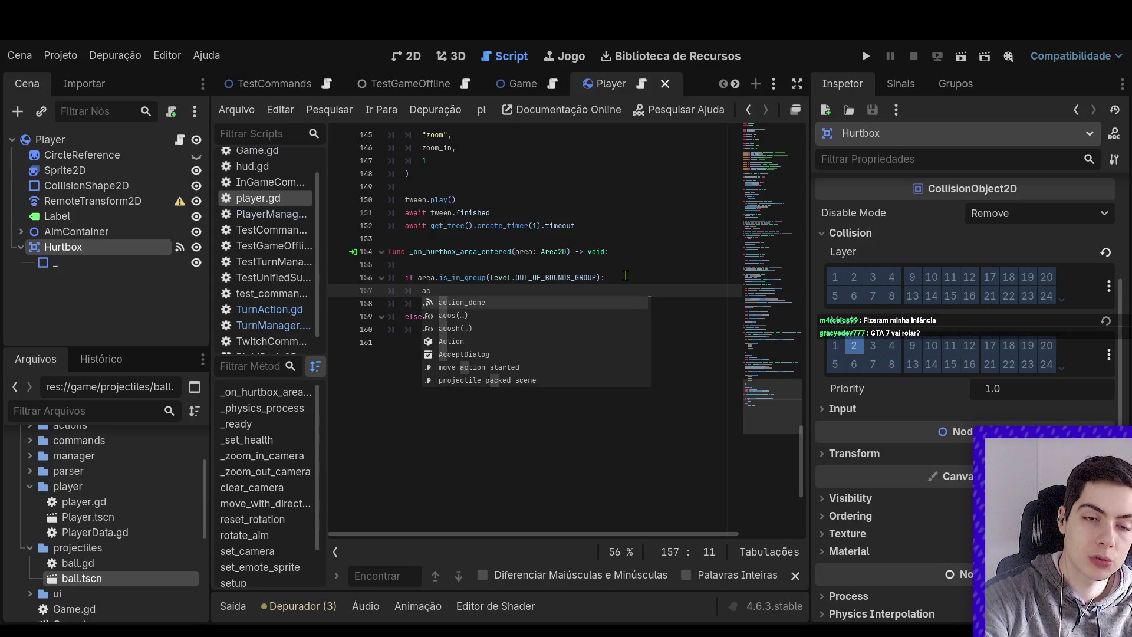
{"action": "key", "text": "ctrl+z"}
{"action": "key", "text": "ctrl+z"}
{"action": "key", "text": "ctrl+z"}
{"action": "key", "text": "Down"}
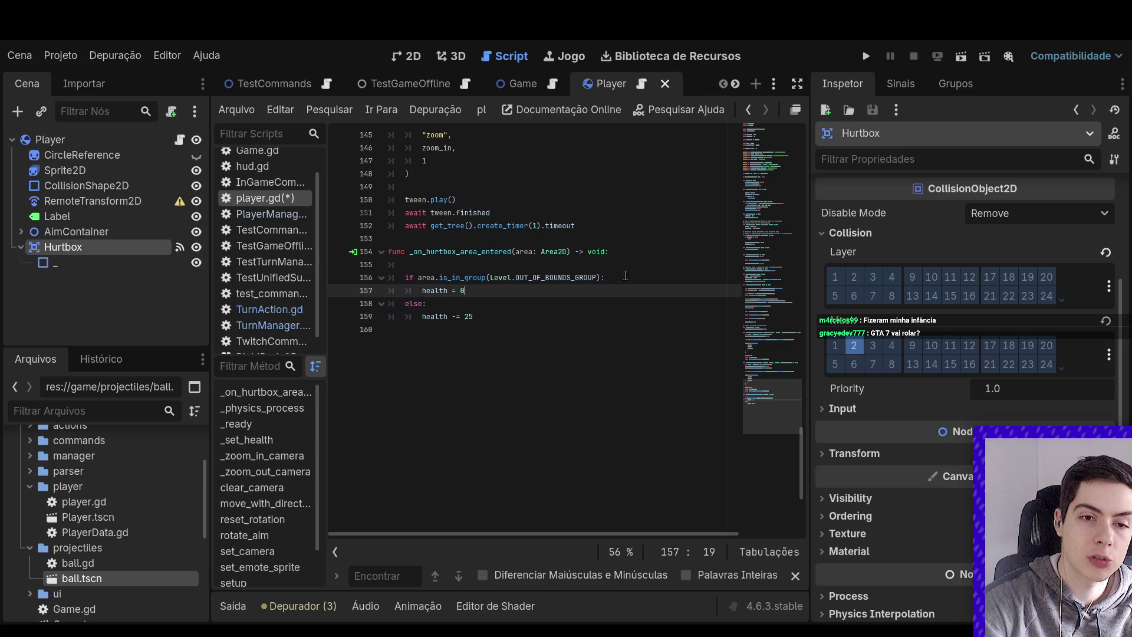
{"action": "key", "text": "Return"}
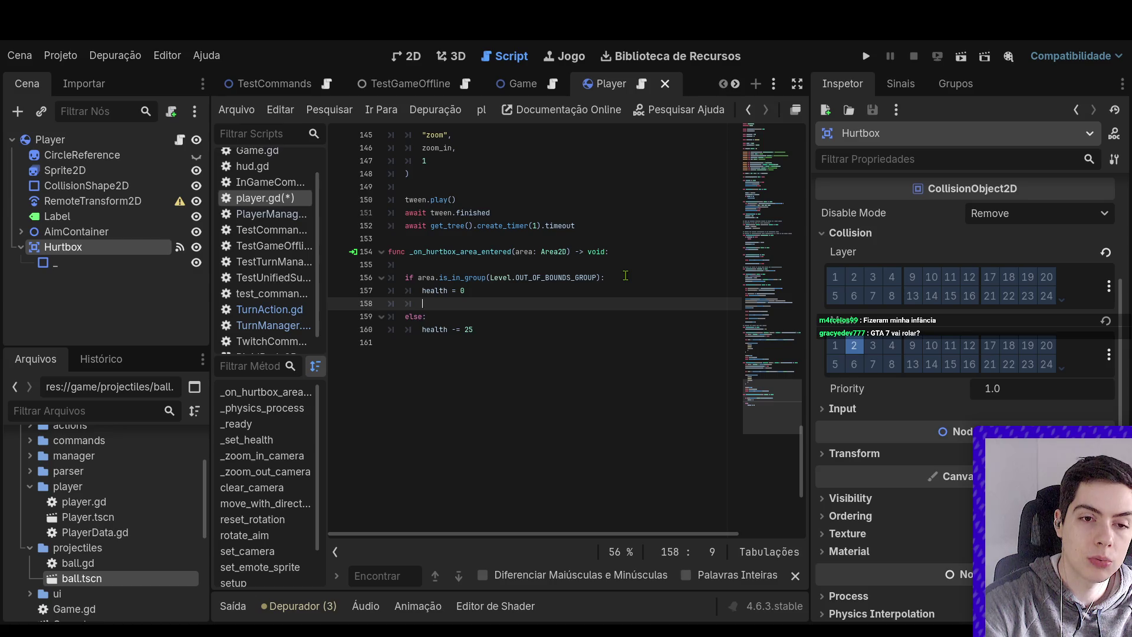
{"action": "type", "text": "act"}
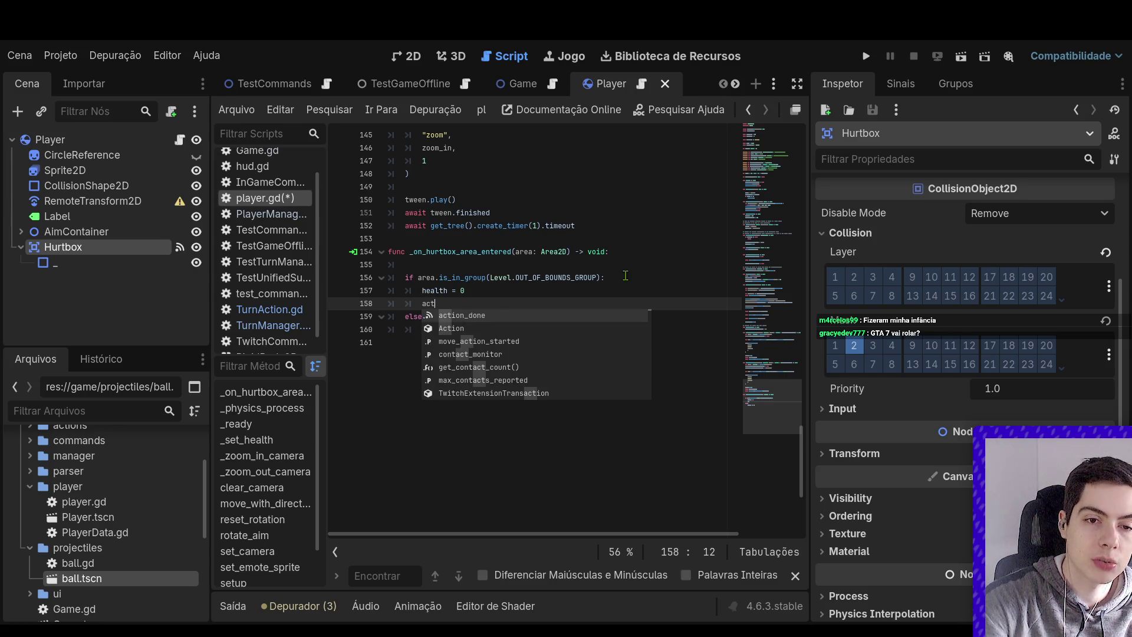
{"action": "type", "text": "ion_done.em"}
{"action": "key", "text": "Return"}
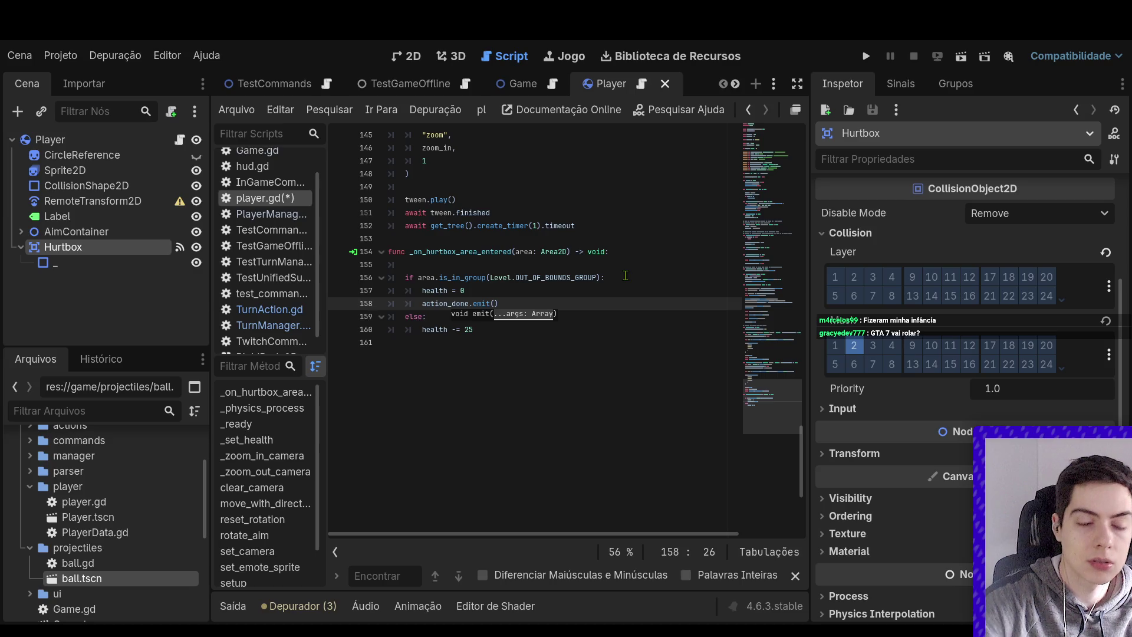
{"action": "key", "text": "ctrl+s"}
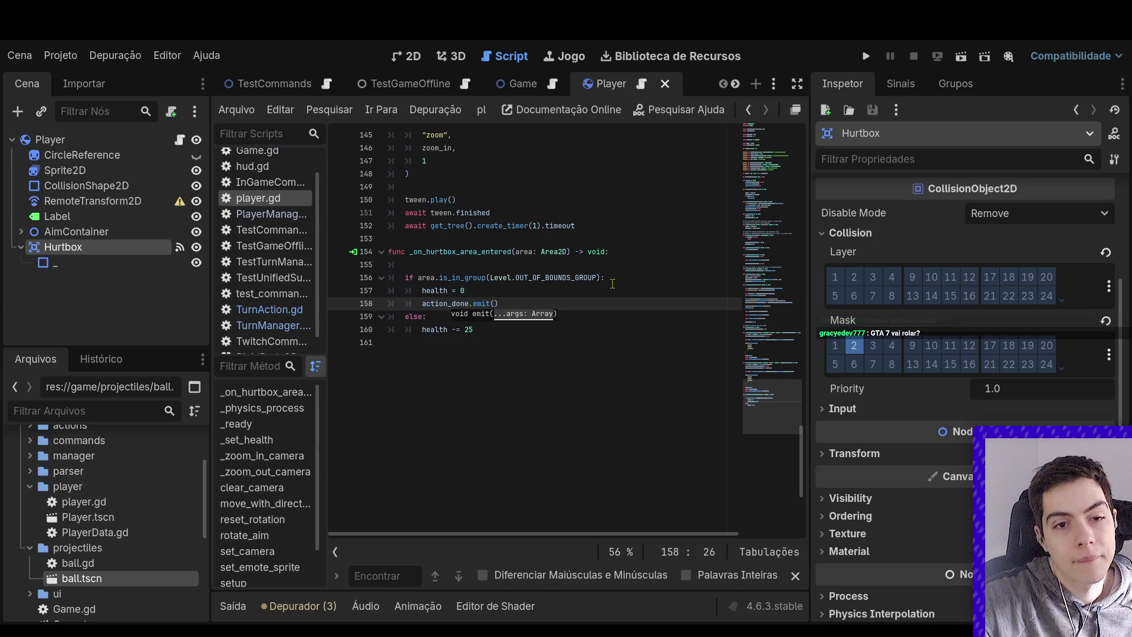
Append the comment '# lar o turno no caso da morte do player' after action_done.emit()
{"action": "scroll", "coordinate": [613, 303], "scroll_direction": "up", "scroll_amount": 5}
{"action": "scroll", "coordinate": [612, 303], "scroll_direction": "up", "scroll_amount": 5}
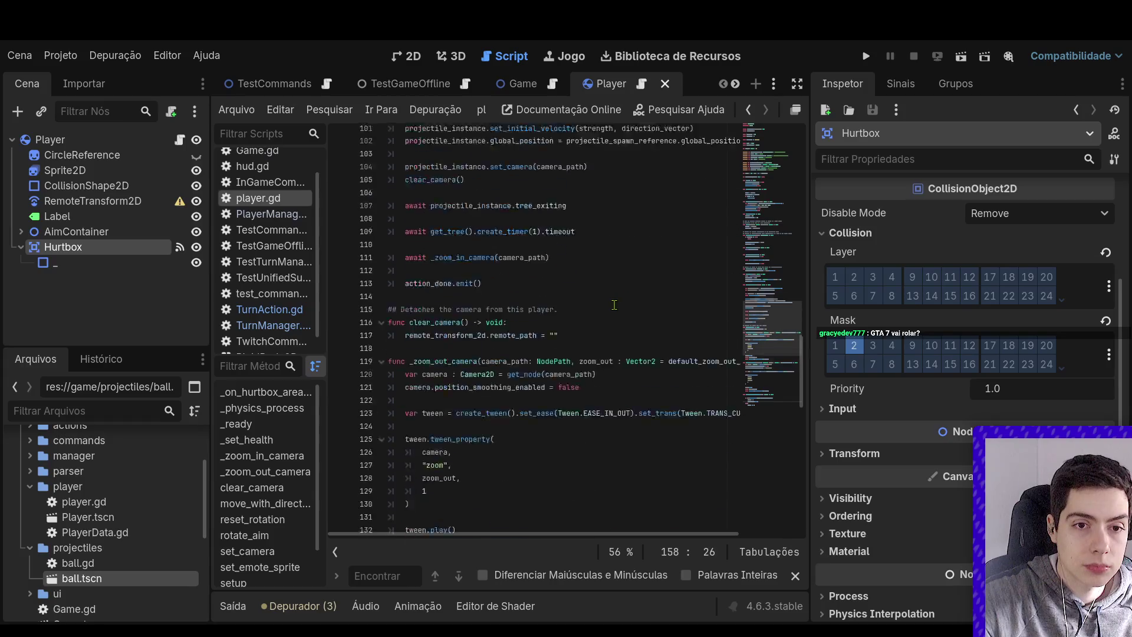
{"action": "scroll", "coordinate": [613, 312], "scroll_direction": "down", "scroll_amount": 10}
{"action": "scroll", "coordinate": [614, 320], "scroll_direction": "down", "scroll_amount": 2}
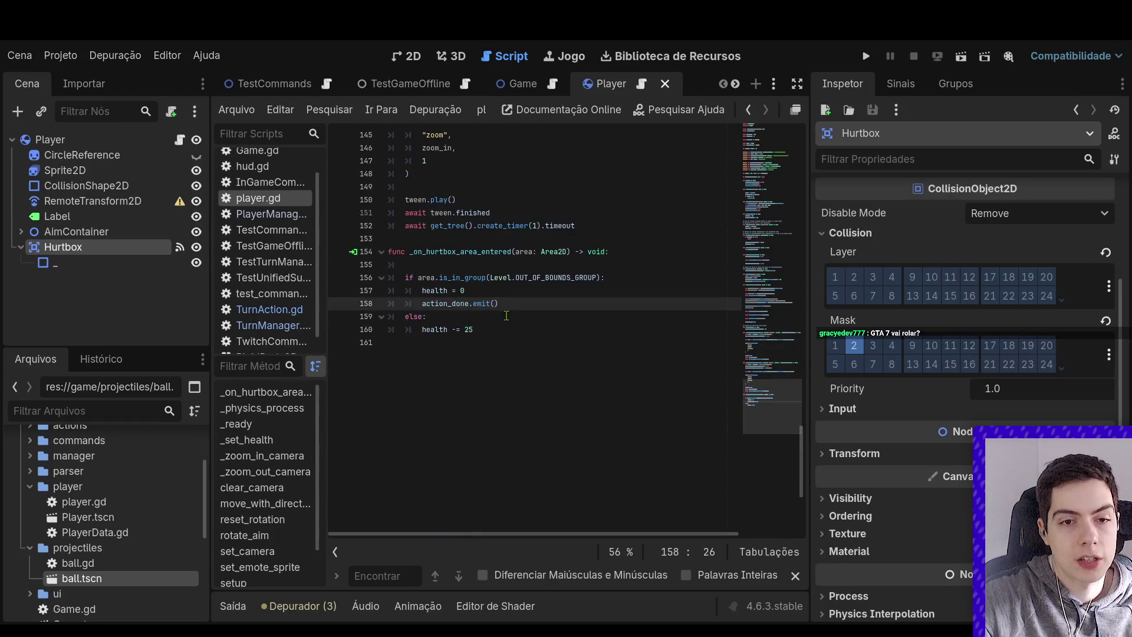
{"action": "left_click", "coordinate": [512, 304]}
{"action": "type", "text": "# "}
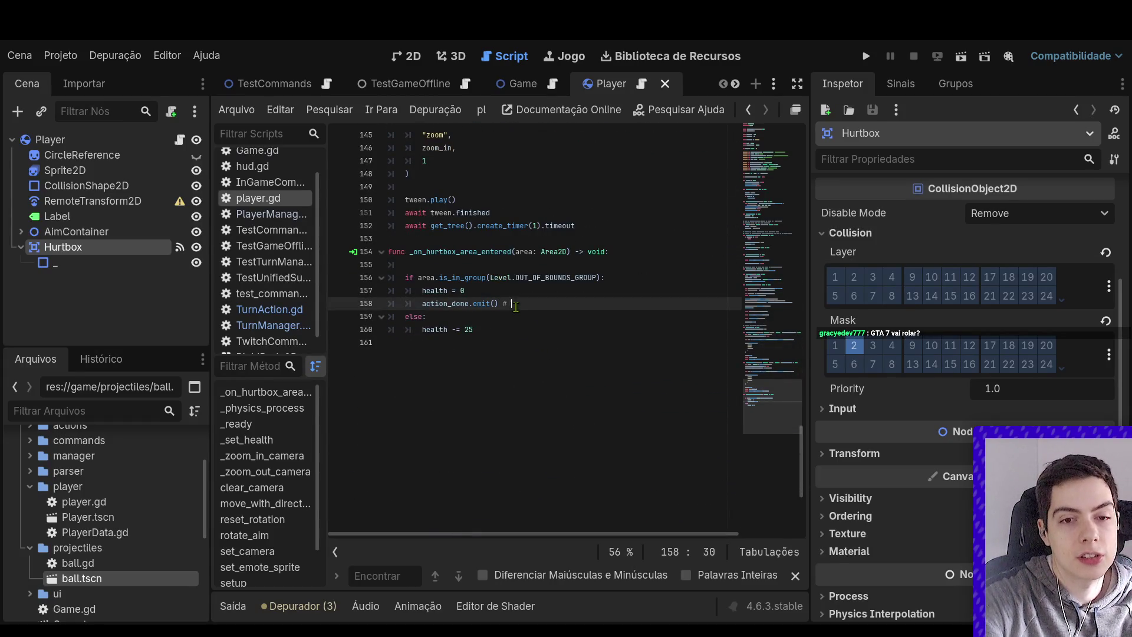
{"action": "type", "text": "pular o turno "}
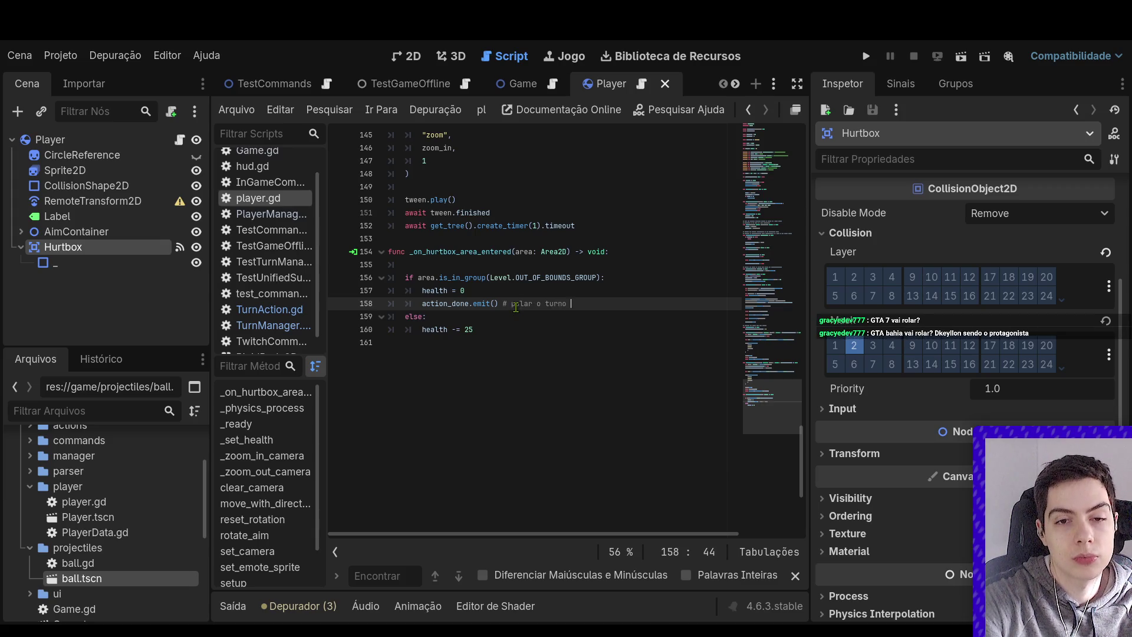
{"action": "type", "text": "no caso da morte do "}
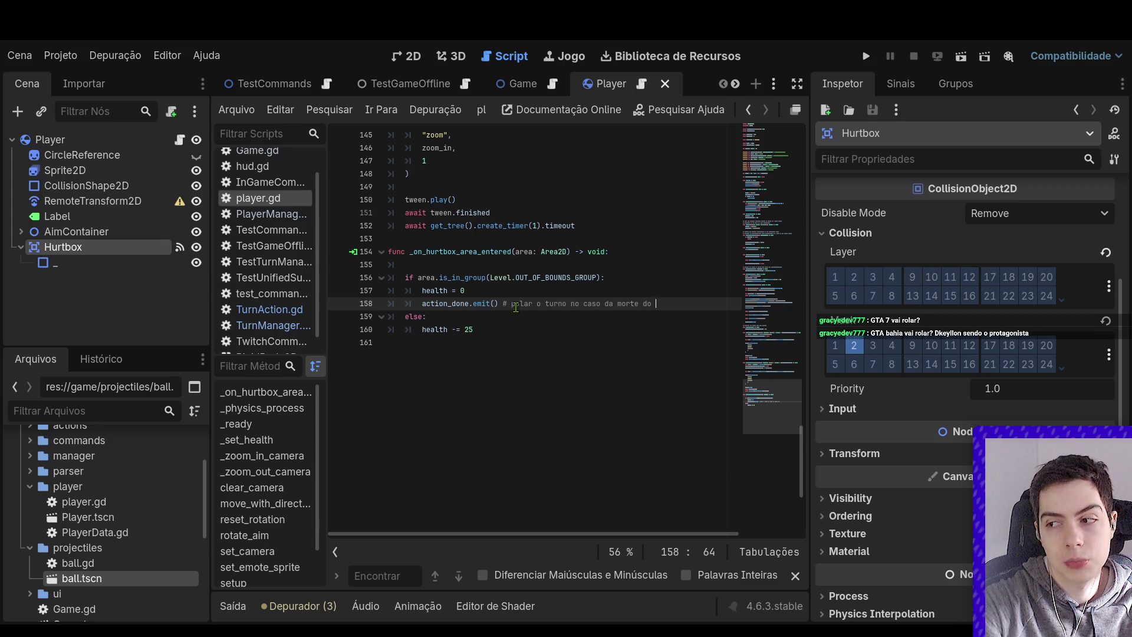
{"action": "type", "text": "player"}
Delete the empty line in _physics_process and briefly switch to the Game scene and back
{"action": "scroll", "coordinate": [518, 305], "scroll_direction": "up", "scroll_amount": 15}
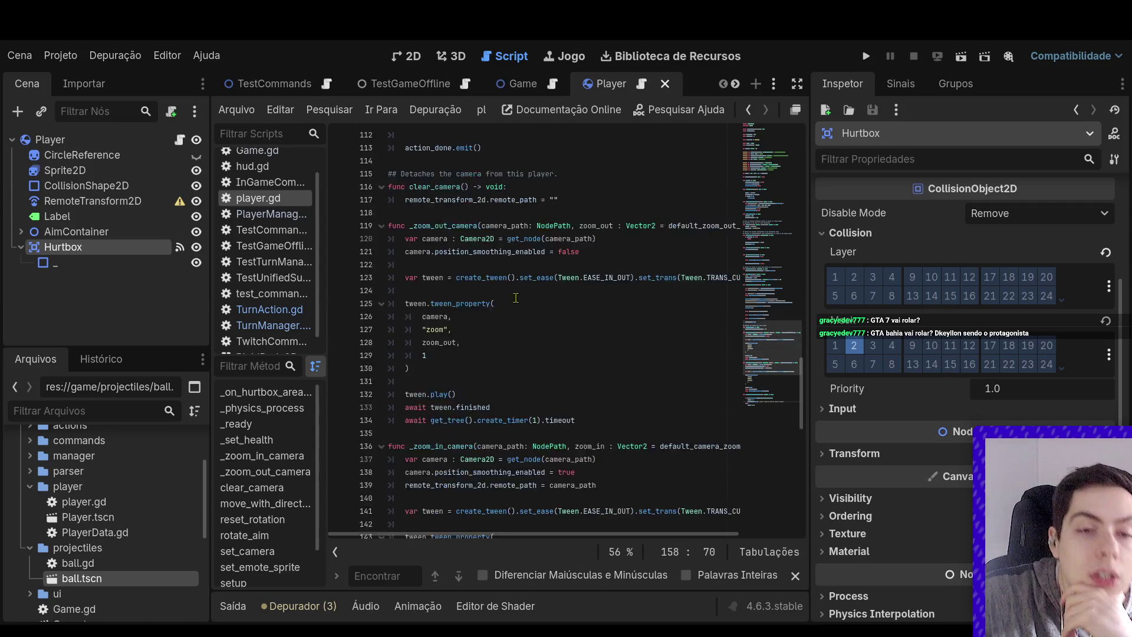
{"action": "scroll", "coordinate": [530, 307], "scroll_direction": "up", "scroll_amount": 12}
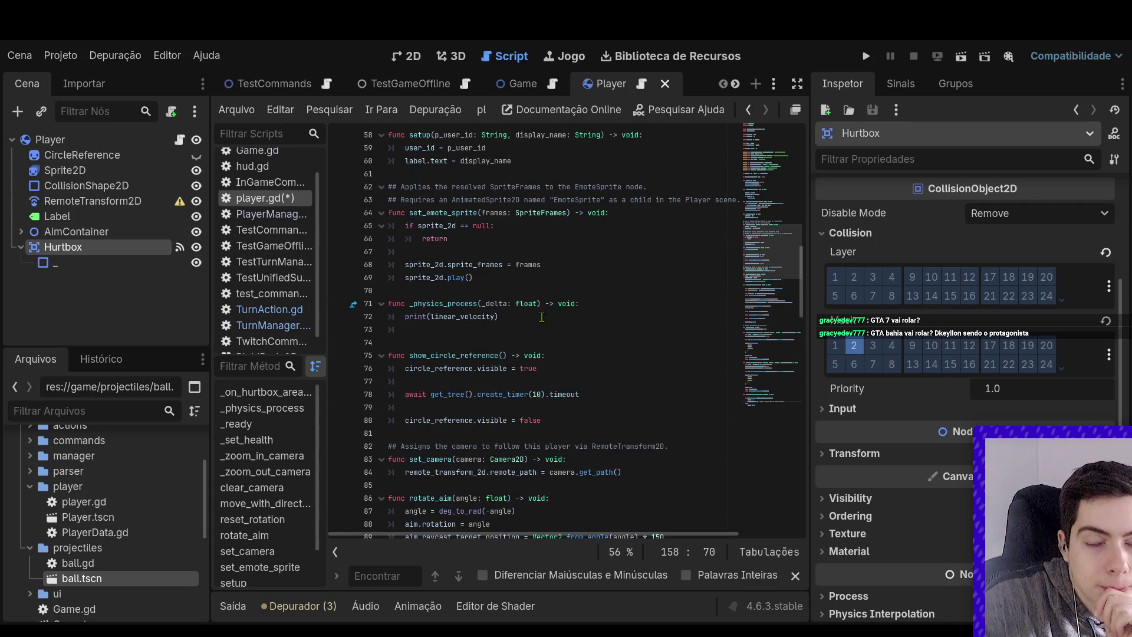
{"action": "left_click", "coordinate": [505, 331]}
{"action": "key", "text": "BackSpace"}
{"action": "key", "text": "BackSpace"}
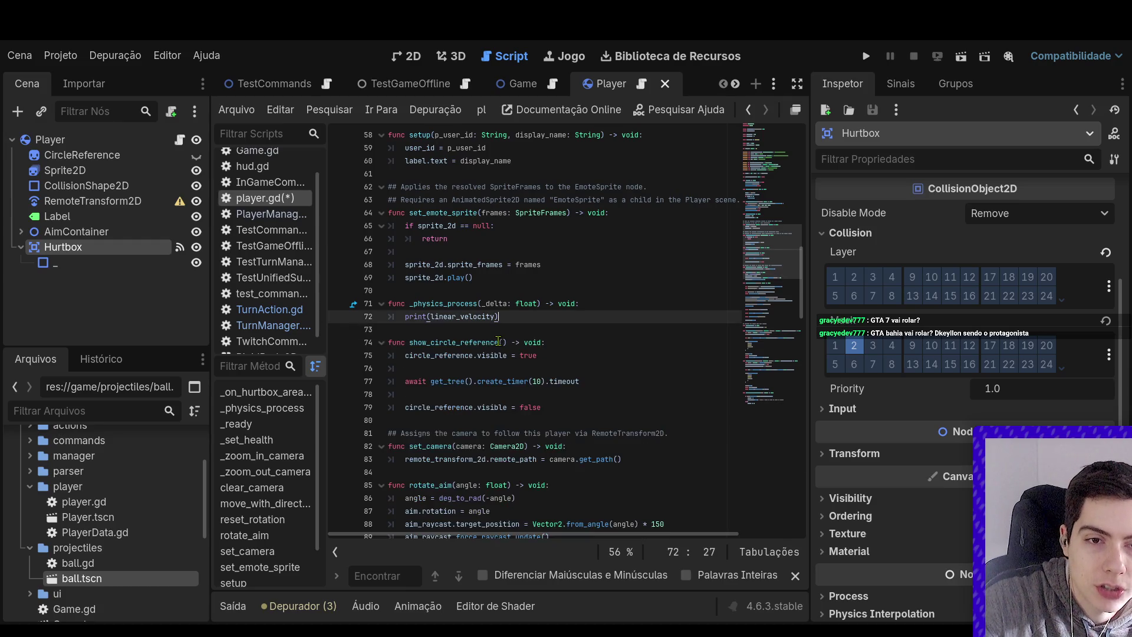
{"action": "left_click", "coordinate": [535, 213]}
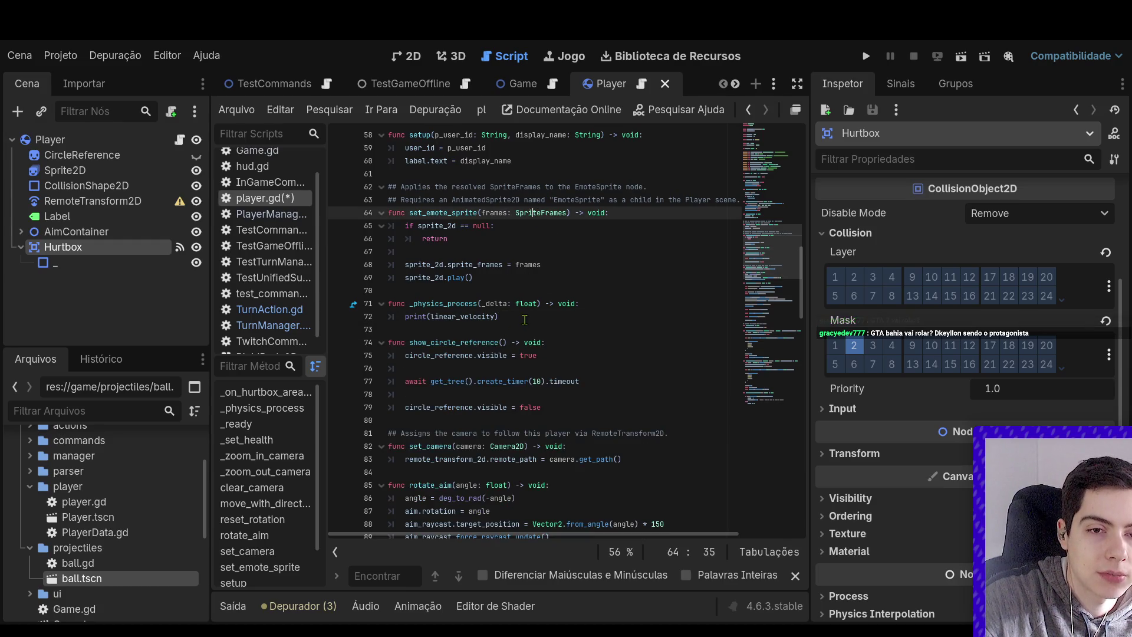
{"action": "left_click", "coordinate": [521, 83]}
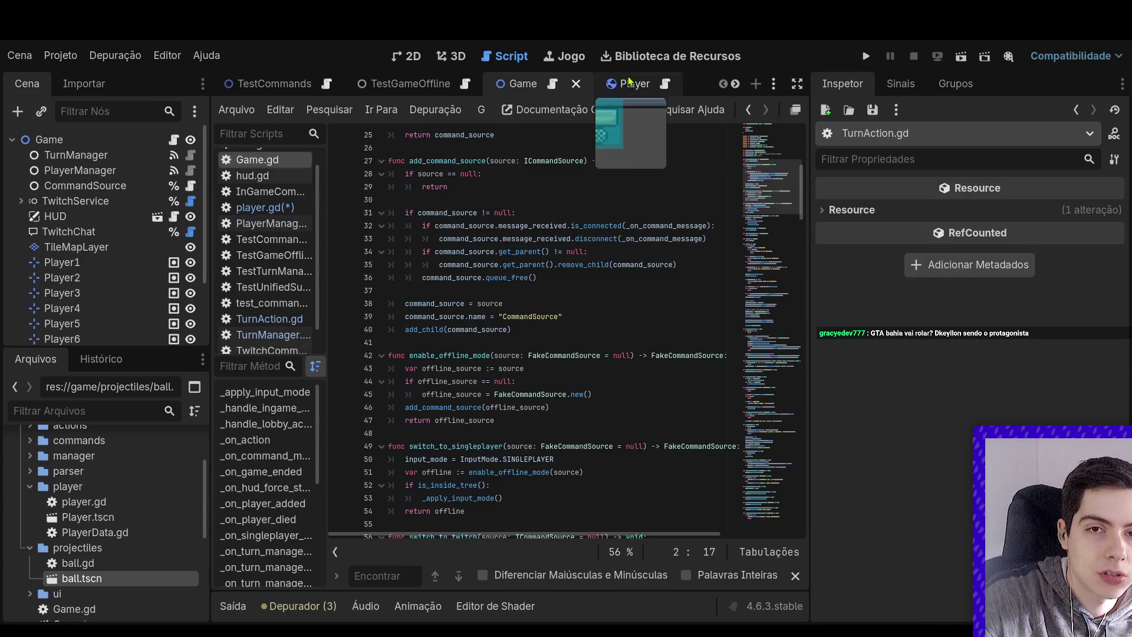
{"action": "left_click", "coordinate": [611, 83]}
Start an 'if linear_velocity < 1:' check below the print in _physics_process
{"action": "left_click", "coordinate": [534, 320]}
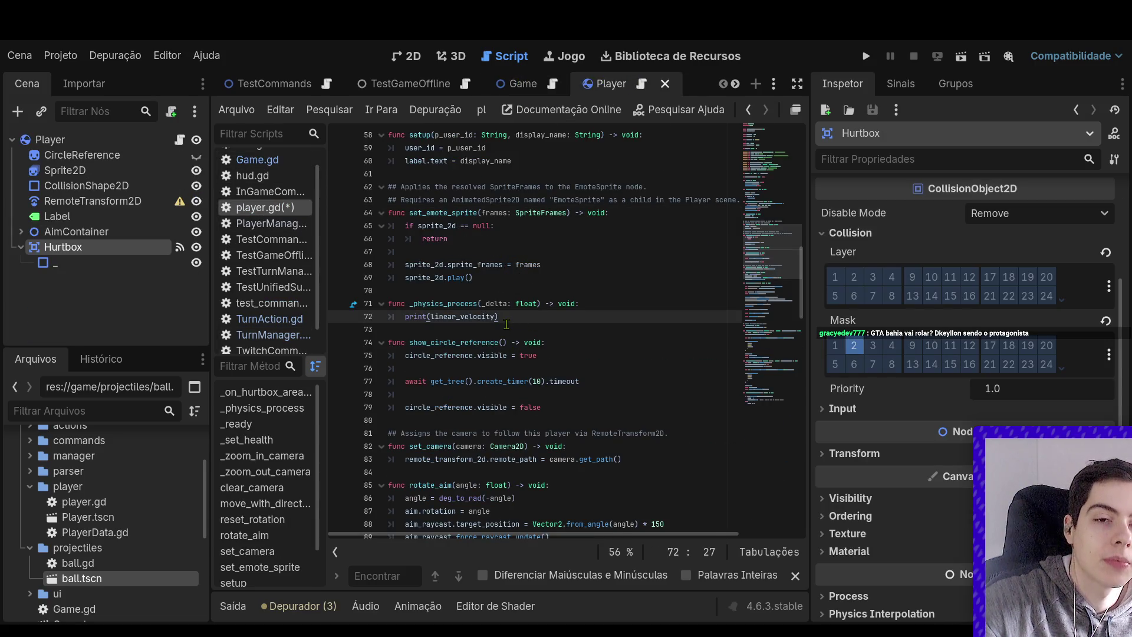
{"action": "key", "text": "Return"}
{"action": "key", "text": "Return"}
{"action": "type", "text": "if "}
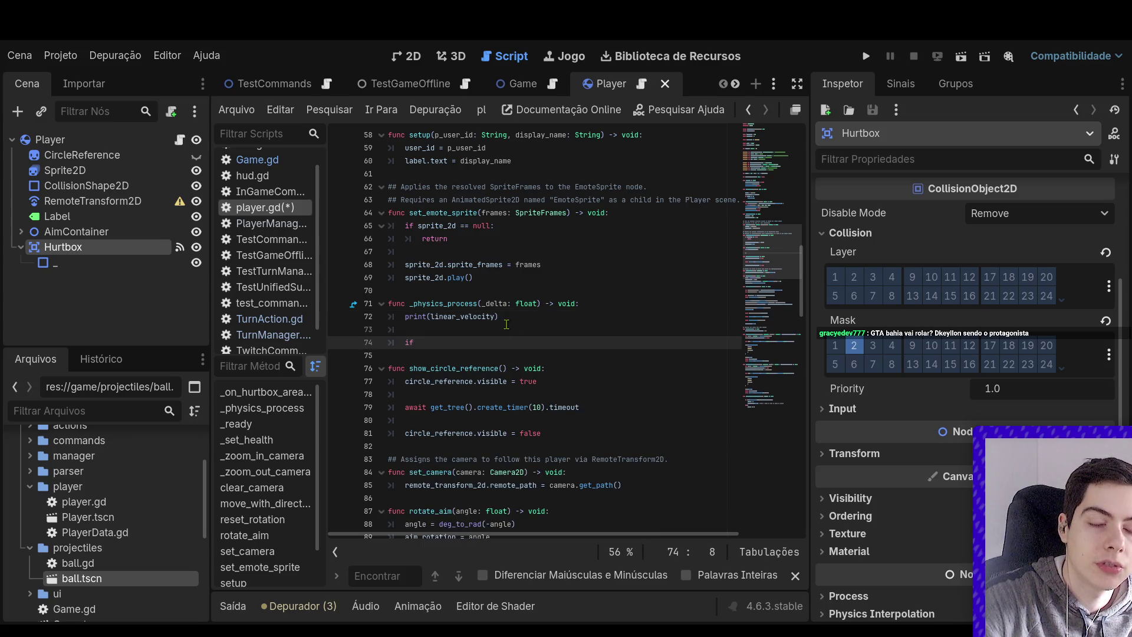
{"action": "type", "text": "line"}
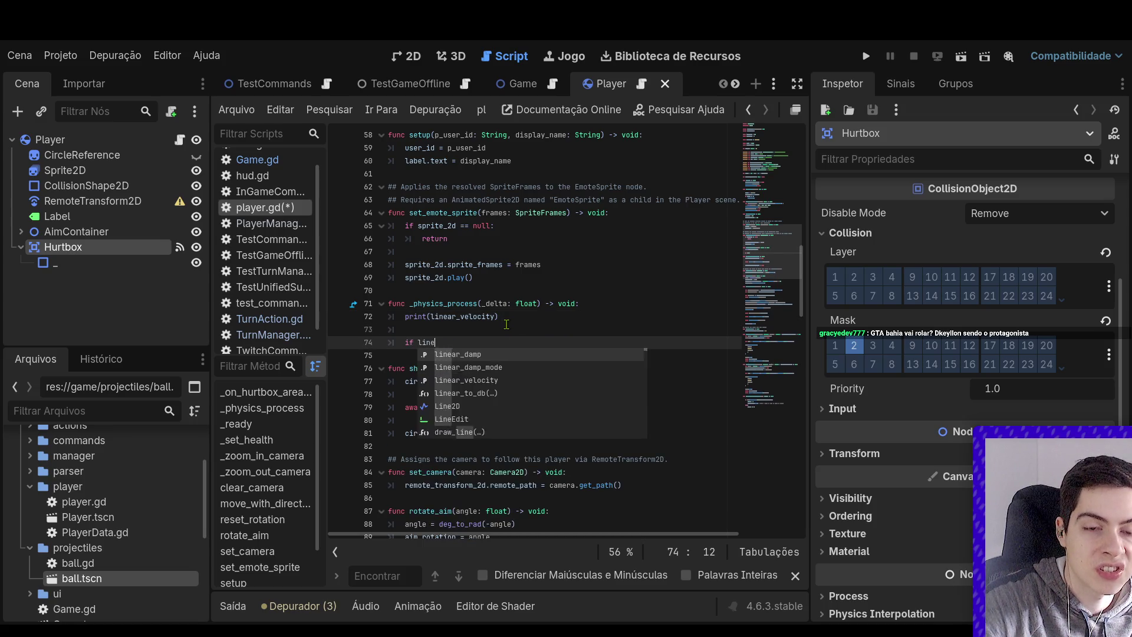
{"action": "type", "text": "ar"}
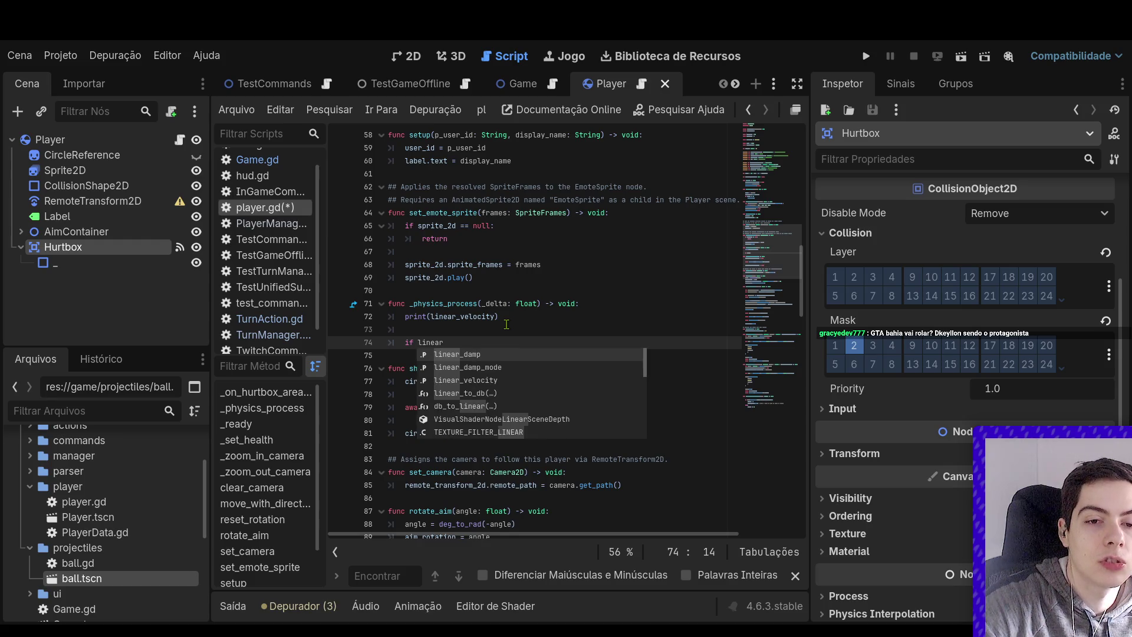
{"action": "key", "text": "Down"}
{"action": "key", "text": "Down"}
{"action": "key", "text": "Return"}
{"action": "type", "text": "< 1"}
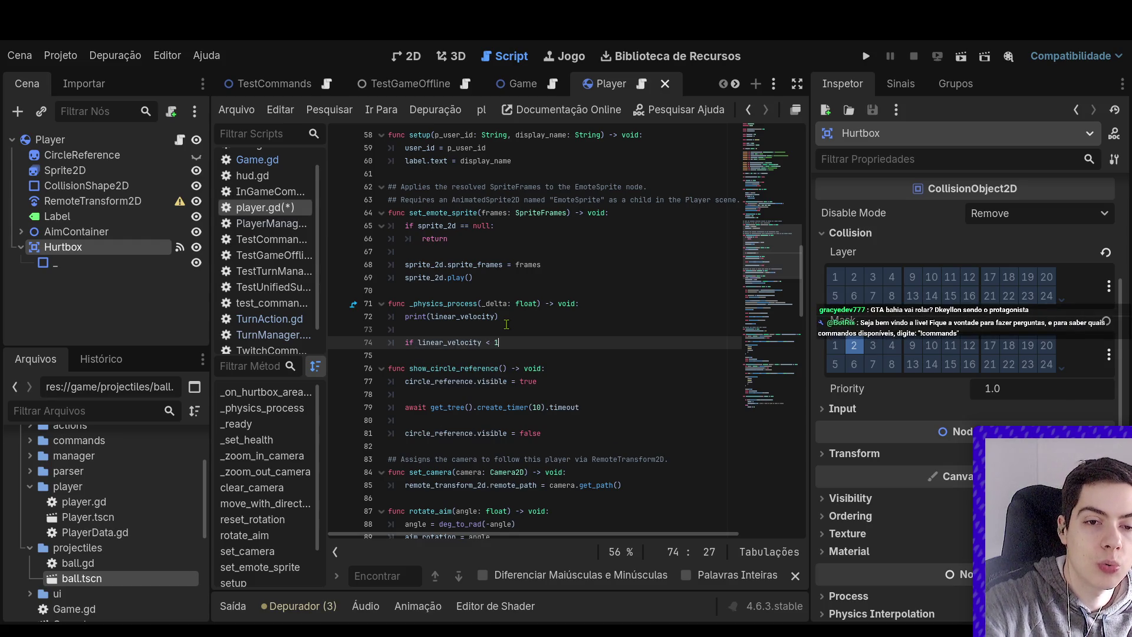
{"action": "key", "text": "Down"}
{"action": "key", "text": "Up"}
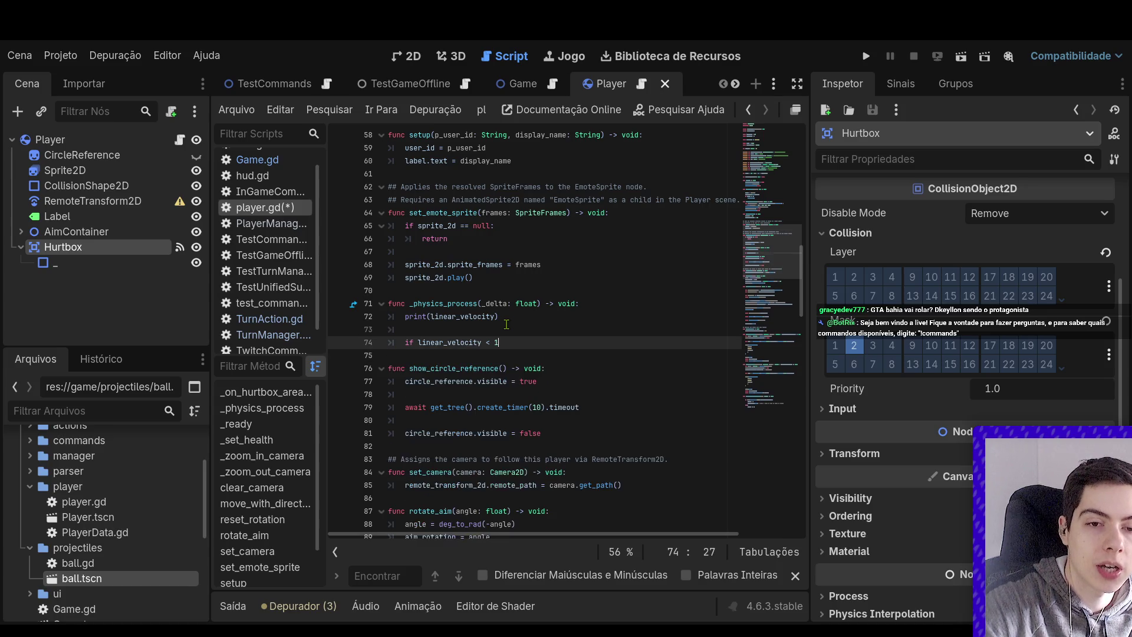
{"action": "type", "text": ":"}
{"action": "key", "text": "Return"}
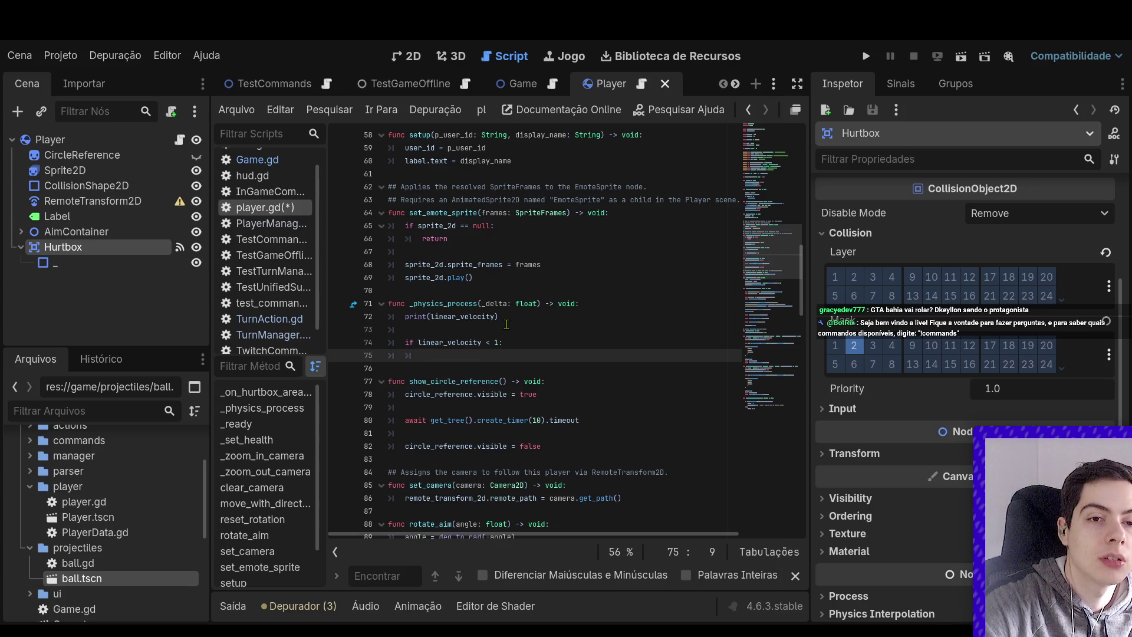
{"action": "scroll", "coordinate": [521, 333], "scroll_direction": "up", "scroll_amount": 2}
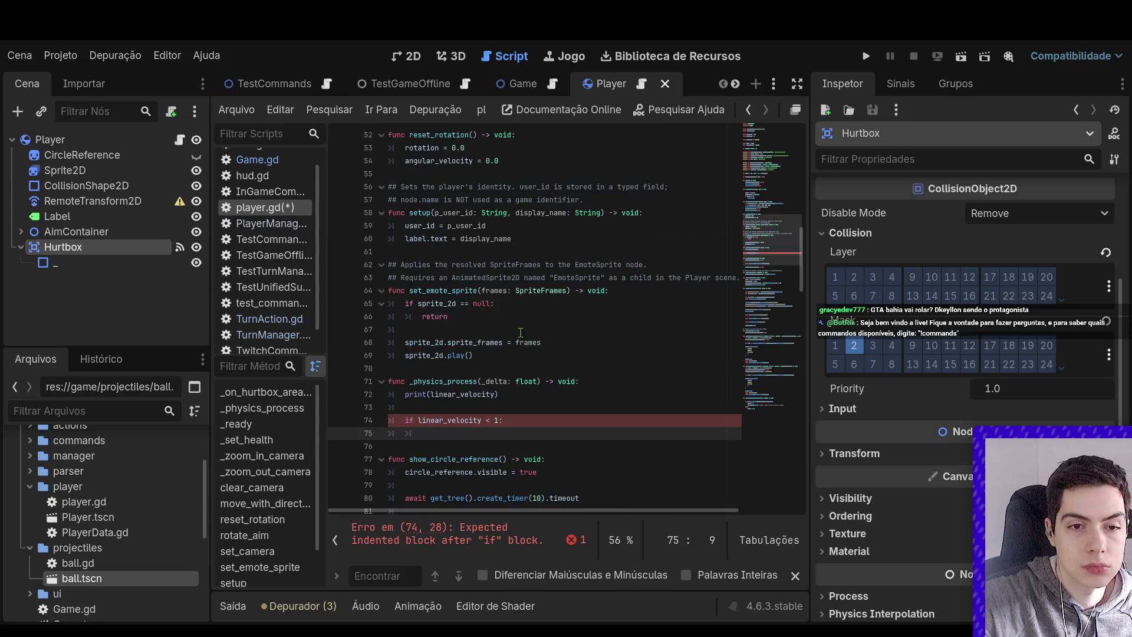
{"action": "scroll", "coordinate": [521, 333], "scroll_direction": "up", "scroll_amount": 2}
{"action": "scroll", "coordinate": [520, 324], "scroll_direction": "up", "scroll_amount": 4}
{"action": "left_click", "coordinate": [516, 300]}
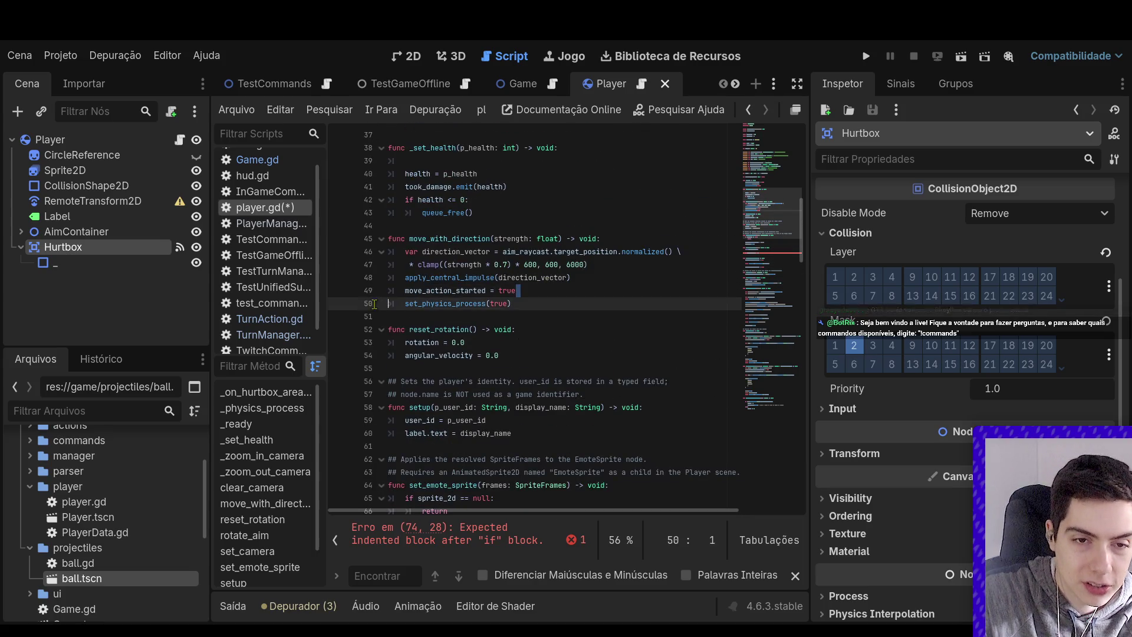
Delete the move_action_started variable declaration from player.gd
{"action": "scroll", "coordinate": [514, 299], "scroll_direction": "up", "scroll_amount": 4}
{"action": "scroll", "coordinate": [514, 299], "scroll_direction": "up", "scroll_amount": 2}
{"action": "left_click_drag", "start_coordinate": [528, 306], "coordinate": [594, 338]}
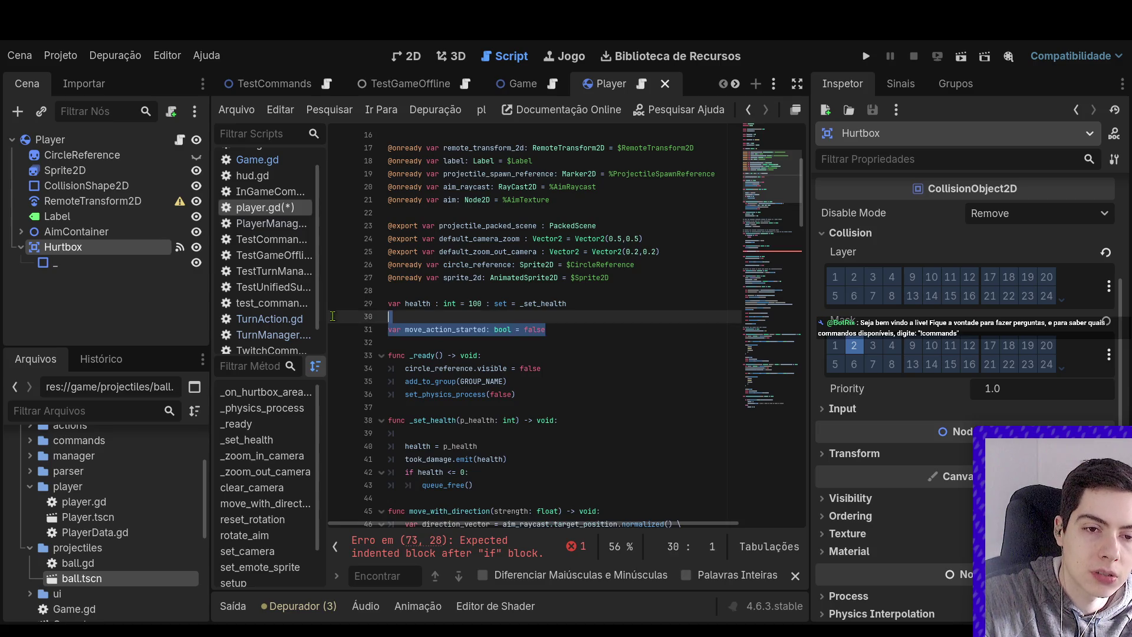
{"action": "key", "text": "BackSpace"}
Inside the velocity check, add action_done.emit() followed by set_physics_process(false)
{"action": "scroll", "coordinate": [585, 341], "scroll_direction": "down", "scroll_amount": 8}
{"action": "left_click", "coordinate": [554, 397]}
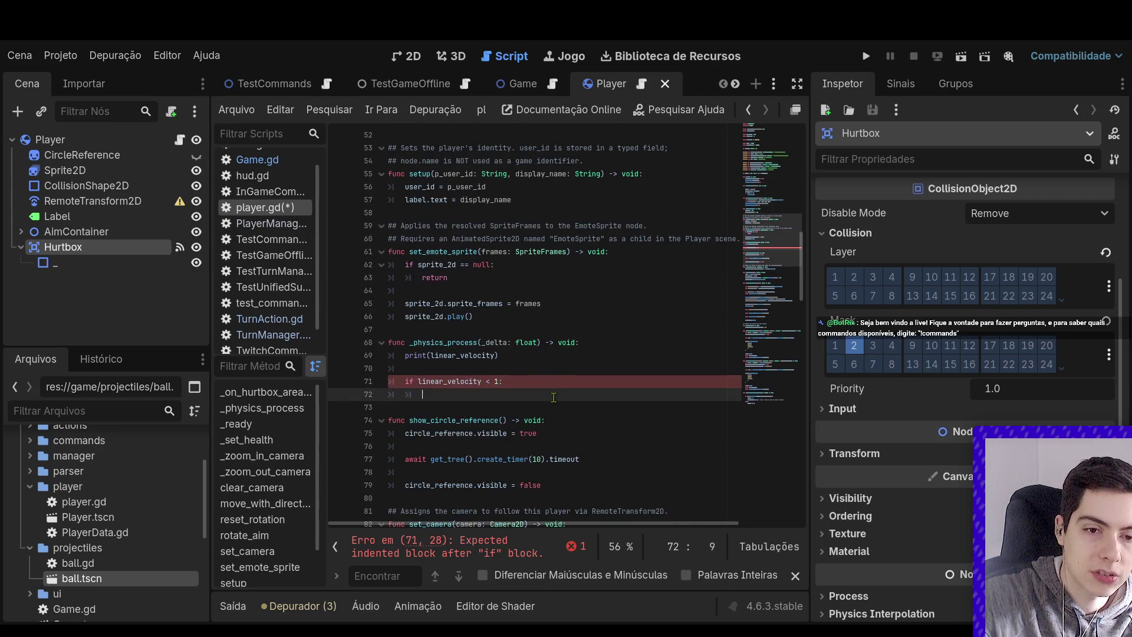
{"action": "type", "text": "set_ph"}
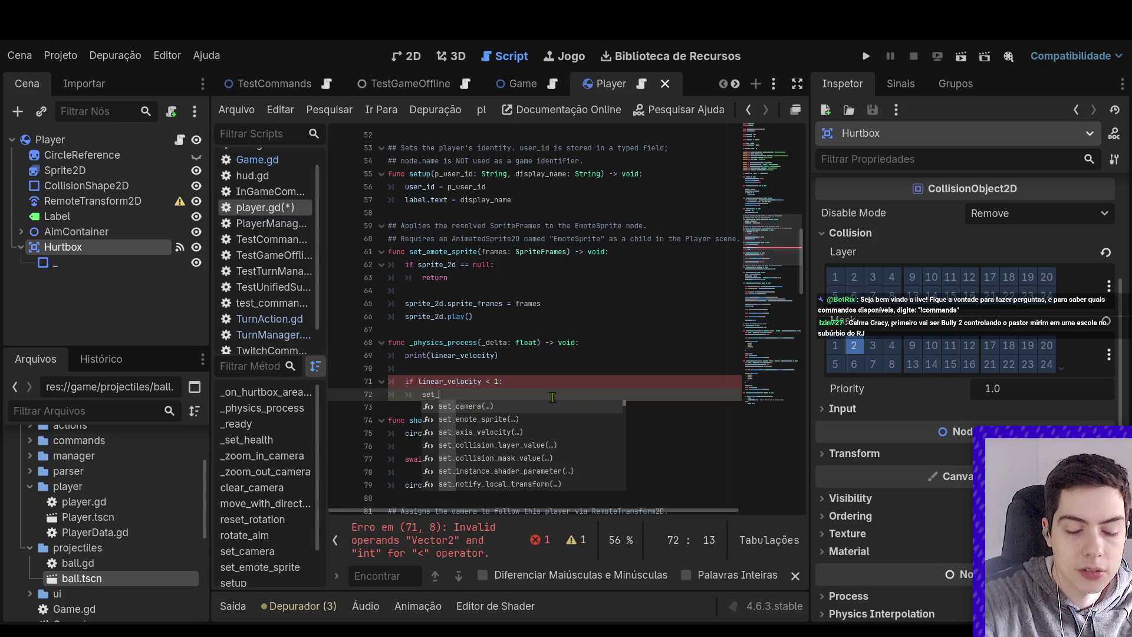
{"action": "key", "text": "Return"}
{"action": "type", "text": "false"}
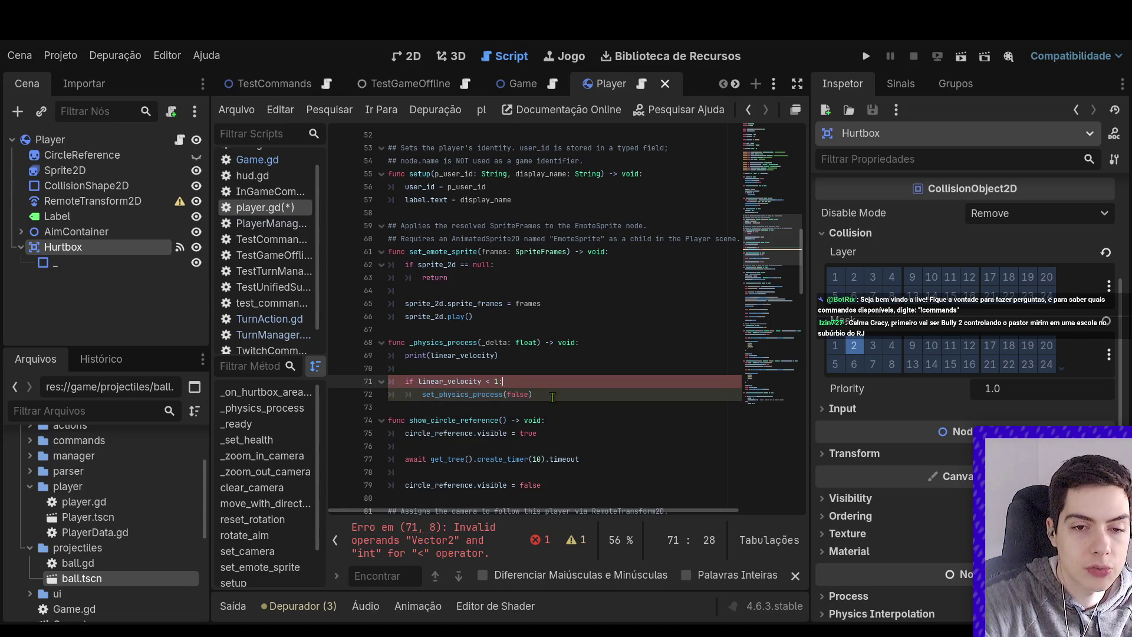
{"action": "key", "text": "ctrl+shift+Return"}
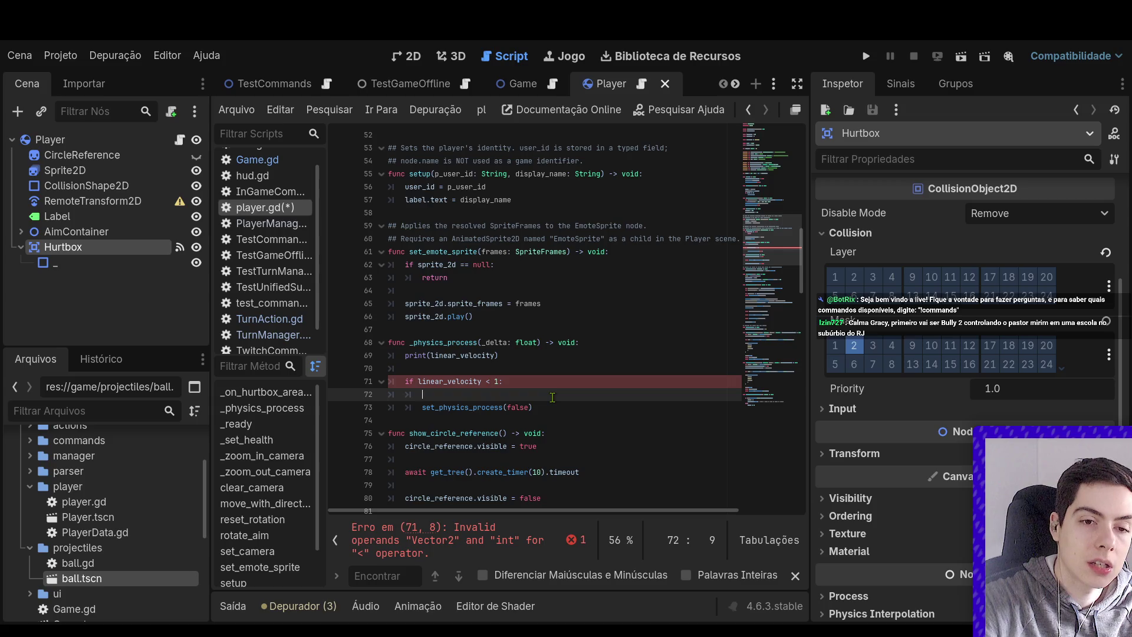
{"action": "type", "text": "action_done.emit("}
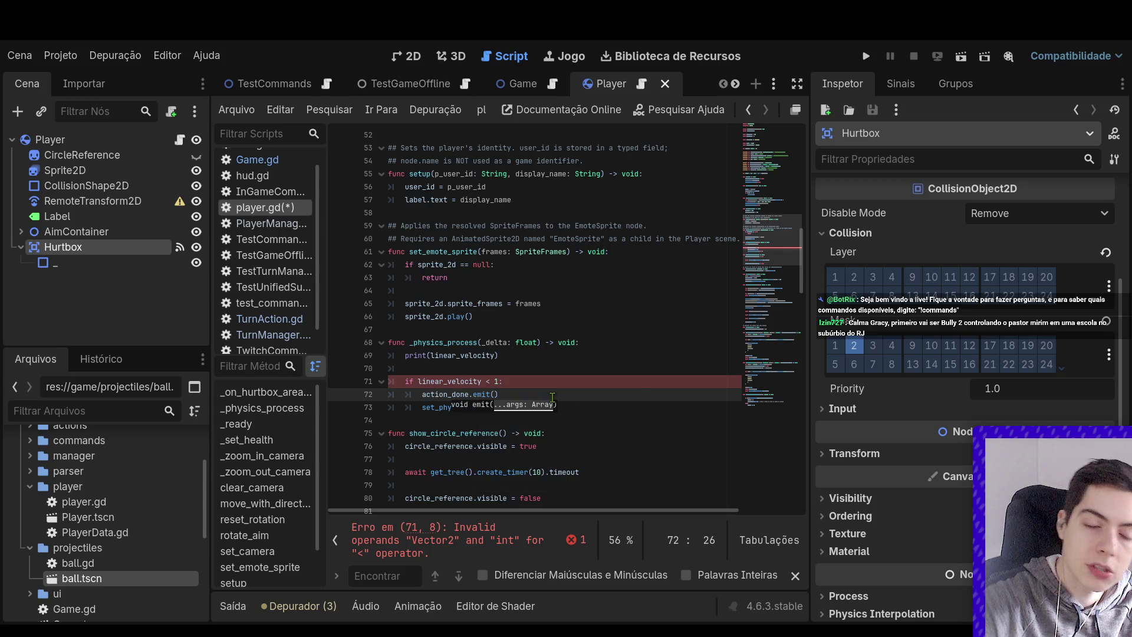
{"action": "key", "text": "Return"}
Change the condition to compare linear_velocity against Vector2(1,1) instead of 1
{"action": "key", "text": "Up"}
{"action": "key", "text": "End"}
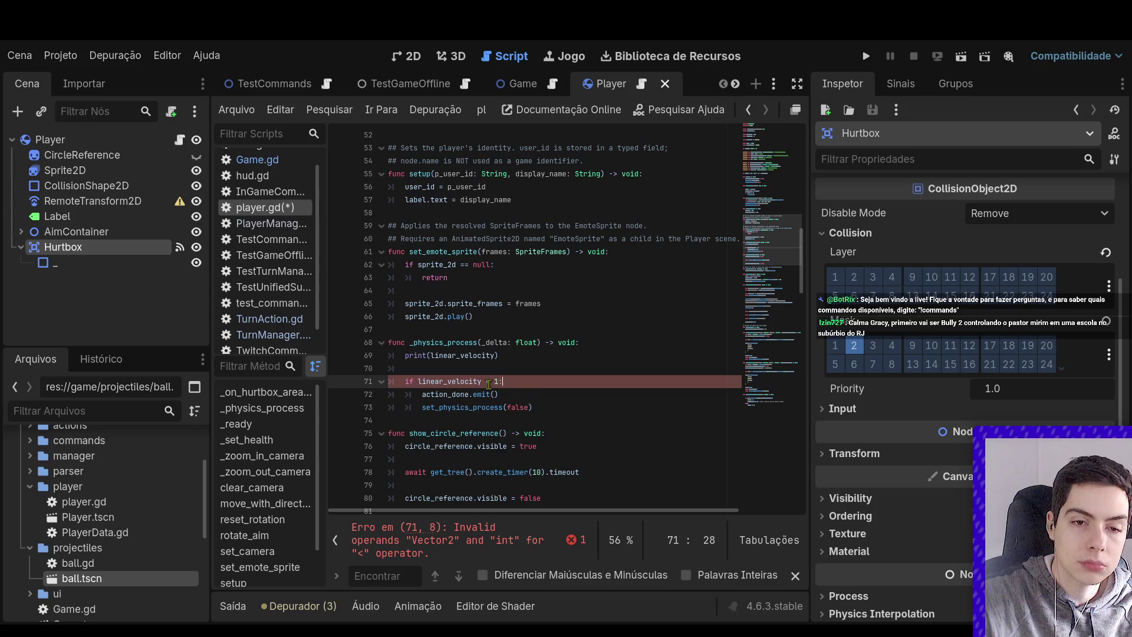
{"action": "key", "text": "Left"}
{"action": "key", "text": "Left"}
{"action": "key", "text": "Left"}
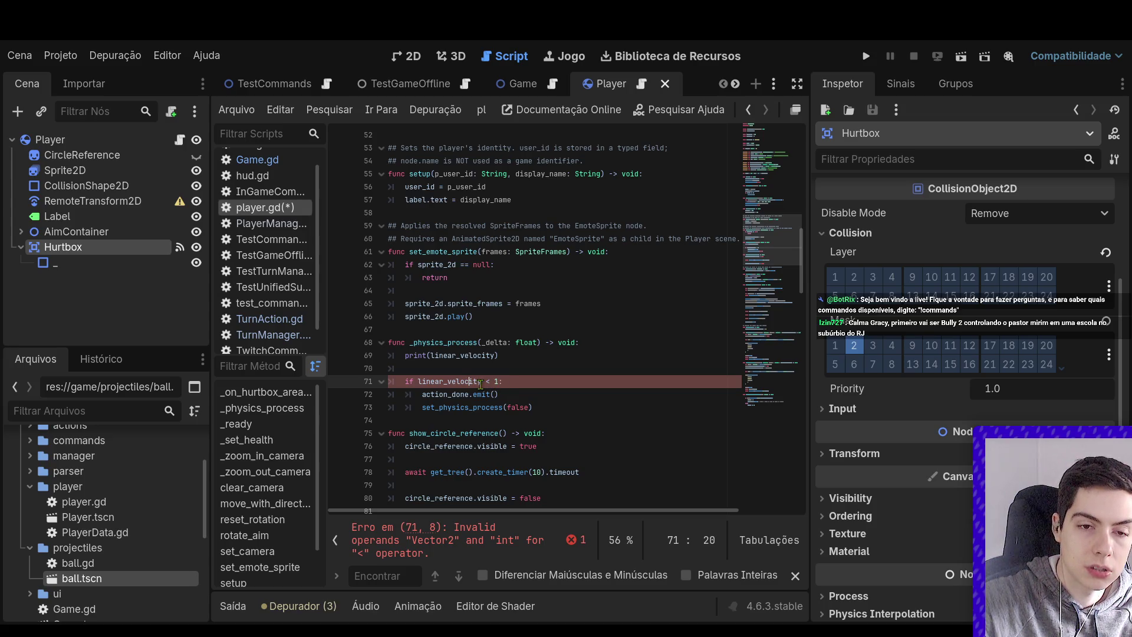
{"action": "left_click", "coordinate": [499, 382]}
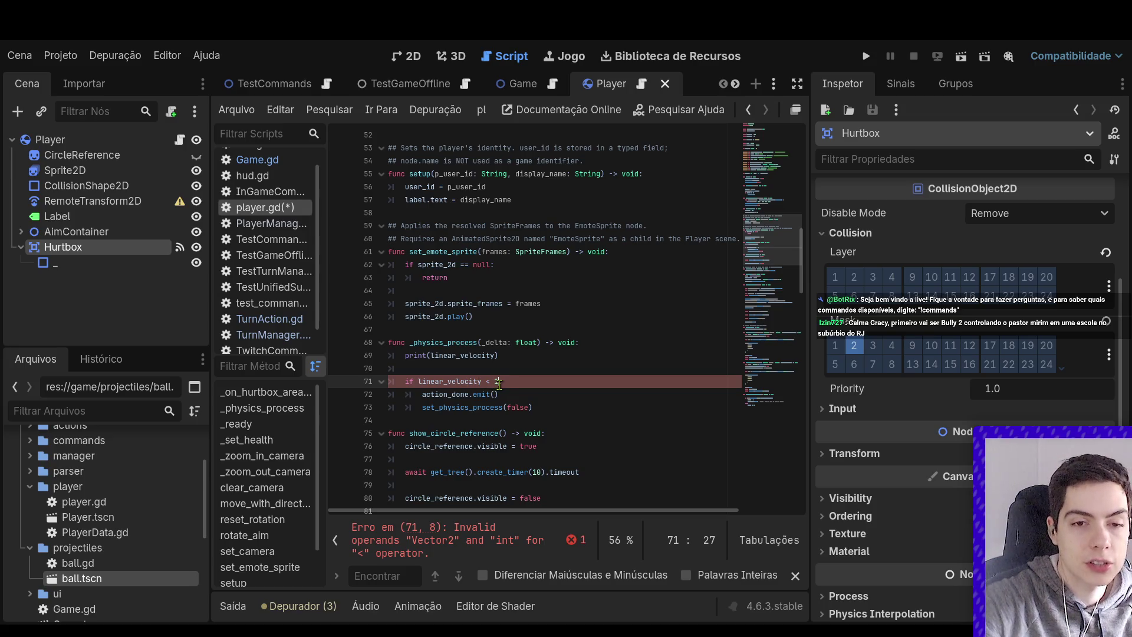
{"action": "key", "text": "BackSpace"}
{"action": "type", "text": "Vector2("}
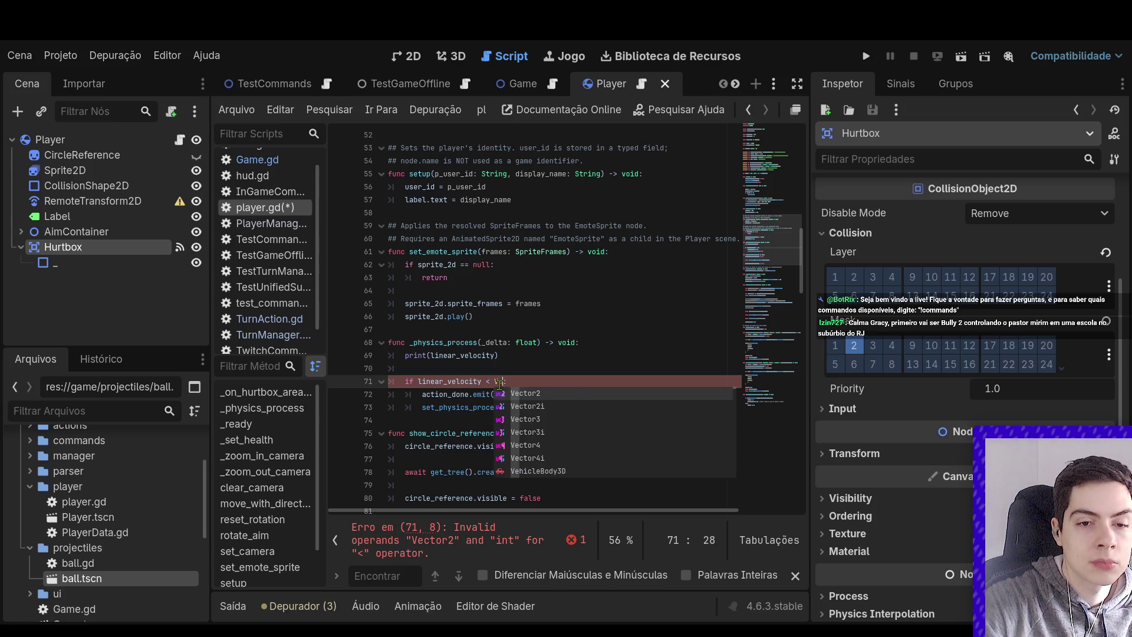
{"action": "type", "text": "1,1"}
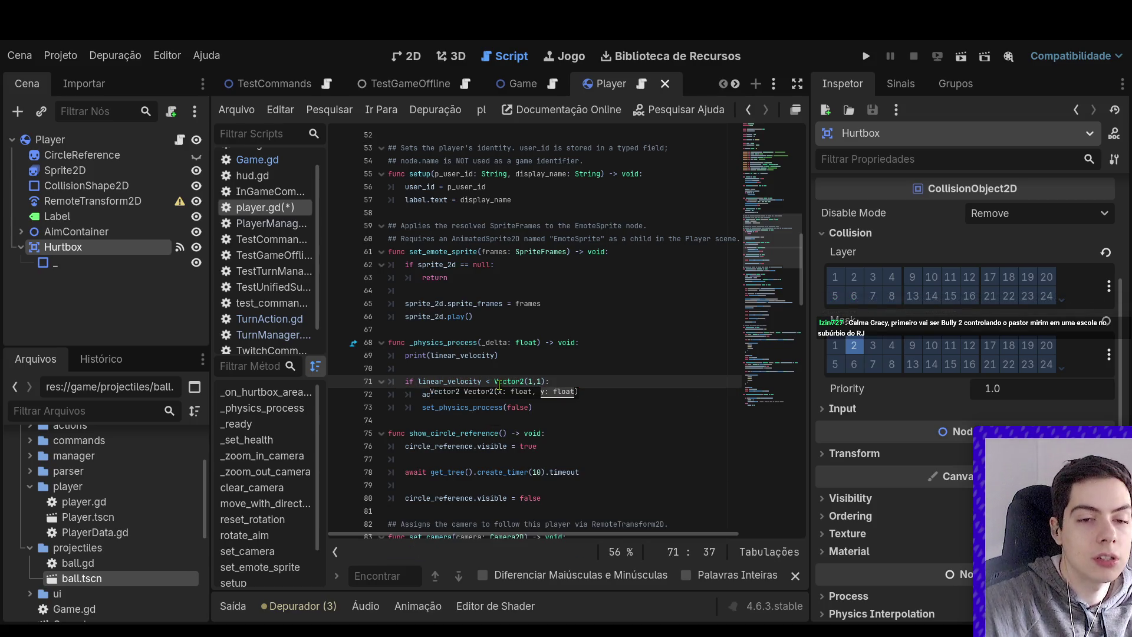
{"action": "key", "text": "Up"}
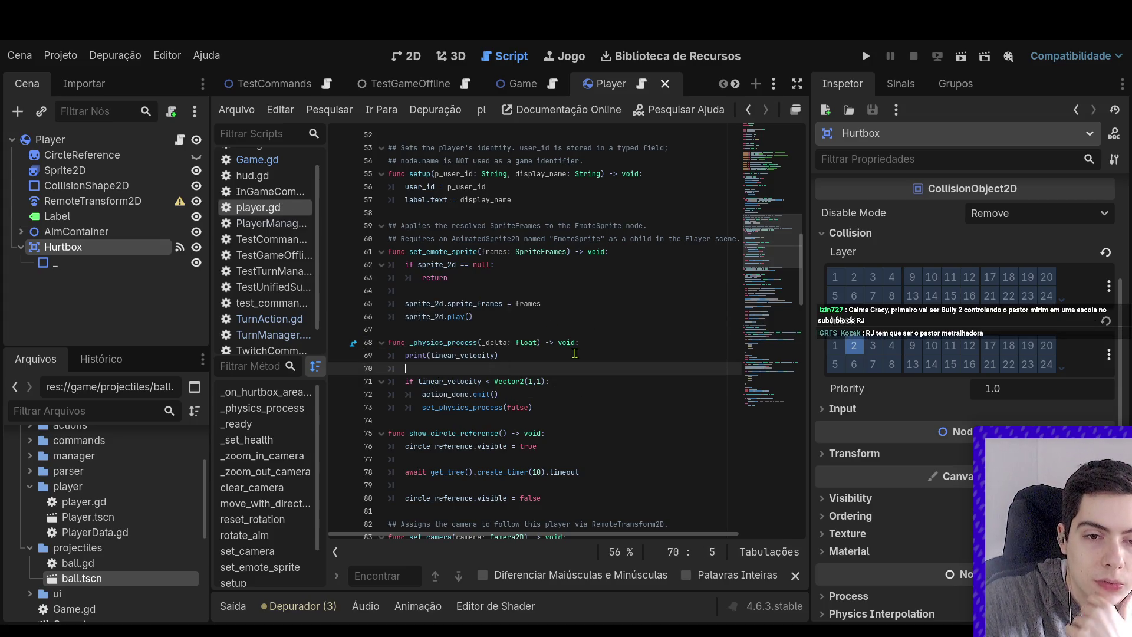
Switch to the Game scene and open TurnManager.gd at register_action's await apply_turn call
{"action": "scroll", "coordinate": [569, 353], "scroll_direction": "up", "scroll_amount": 3}
{"action": "scroll", "coordinate": [569, 353], "scroll_direction": "up", "scroll_amount": 10}
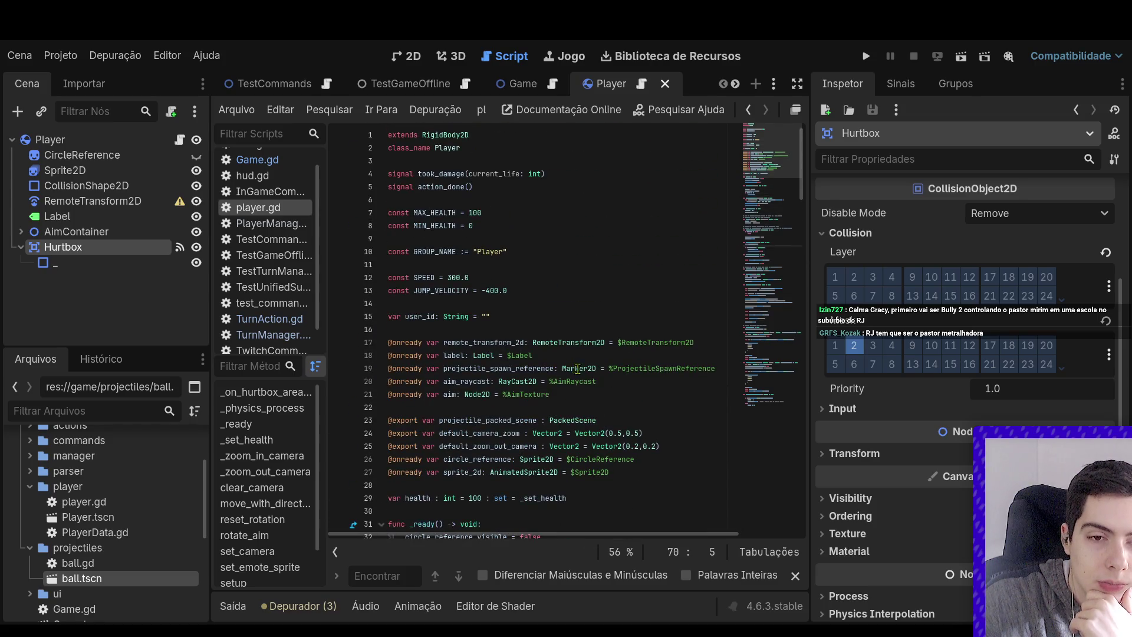
{"action": "scroll", "coordinate": [580, 368], "scroll_direction": "down", "scroll_amount": 5}
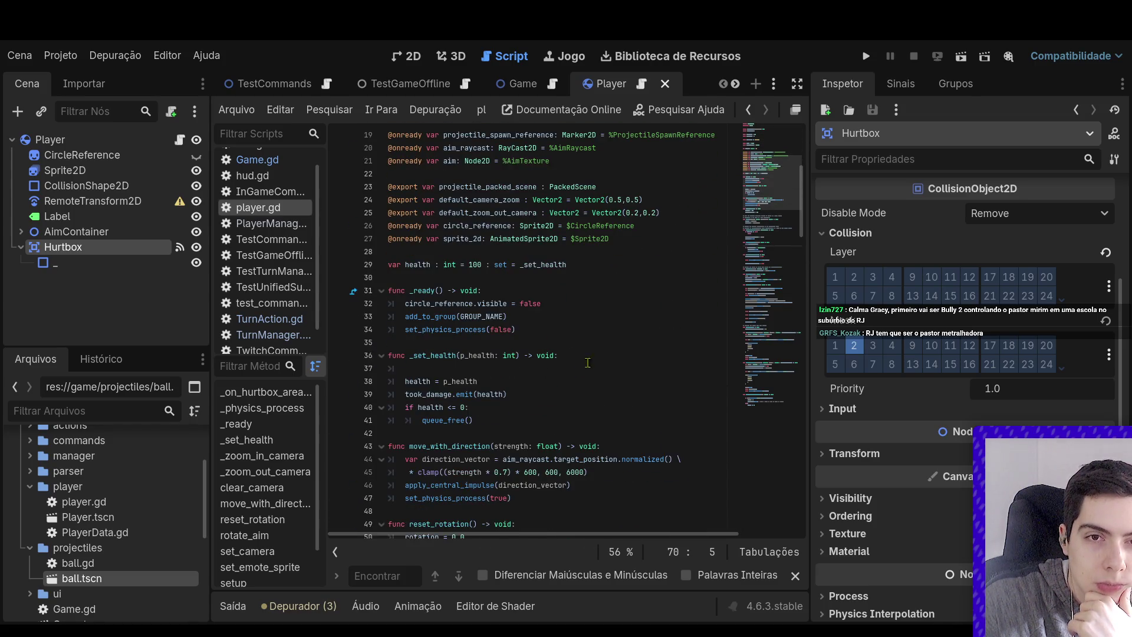
{"action": "left_click", "coordinate": [522, 89]}
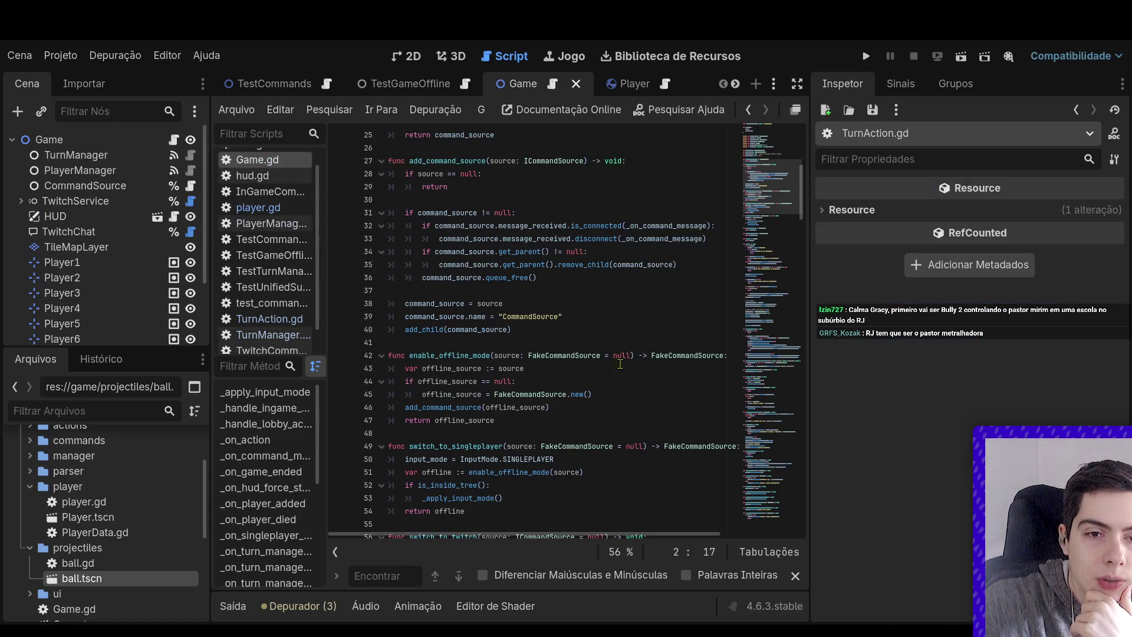
{"action": "left_click", "coordinate": [174, 139]}
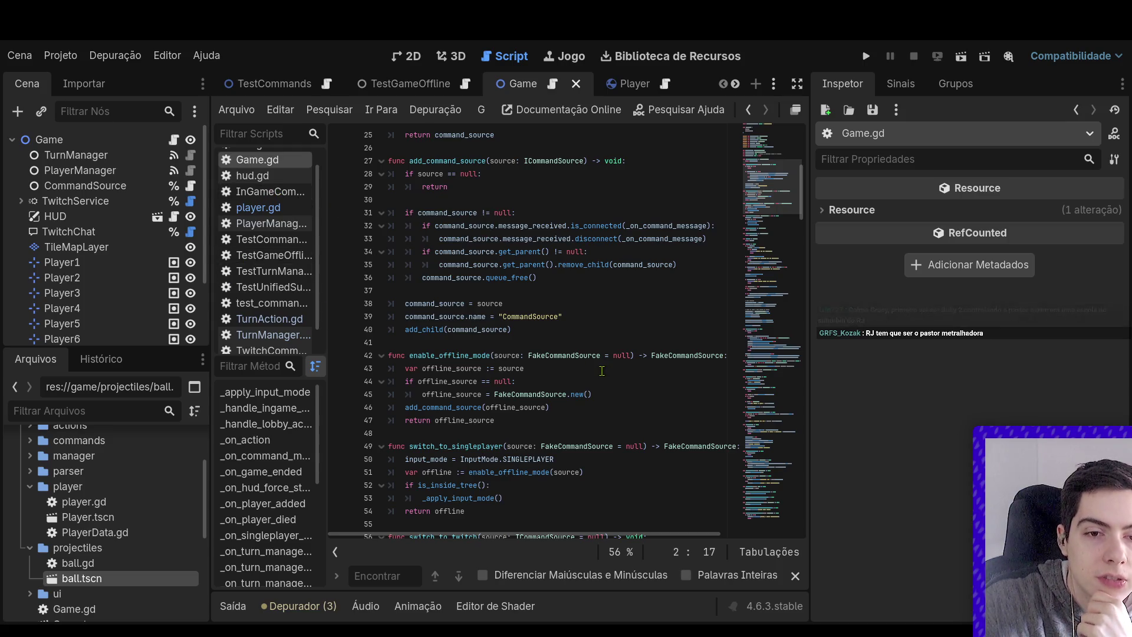
{"action": "scroll", "coordinate": [531, 330], "scroll_direction": "down", "scroll_amount": 3}
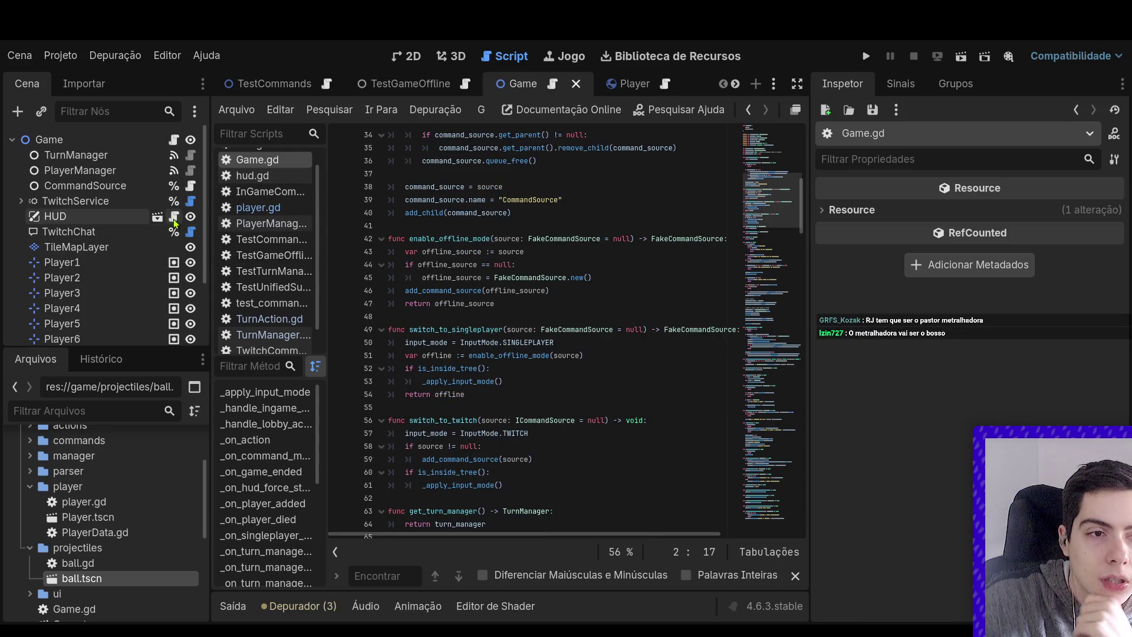
{"action": "scroll", "coordinate": [411, 314], "scroll_direction": "up", "scroll_amount": 4}
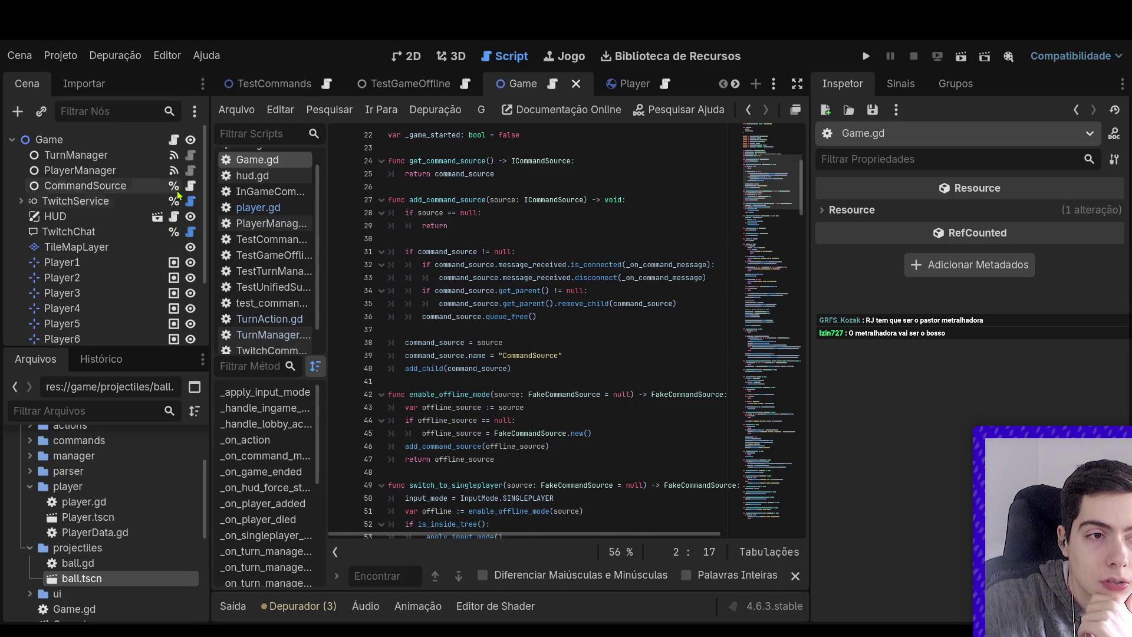
{"action": "left_click", "coordinate": [190, 155]}
{"action": "scroll", "coordinate": [574, 324], "scroll_direction": "up", "scroll_amount": 1}
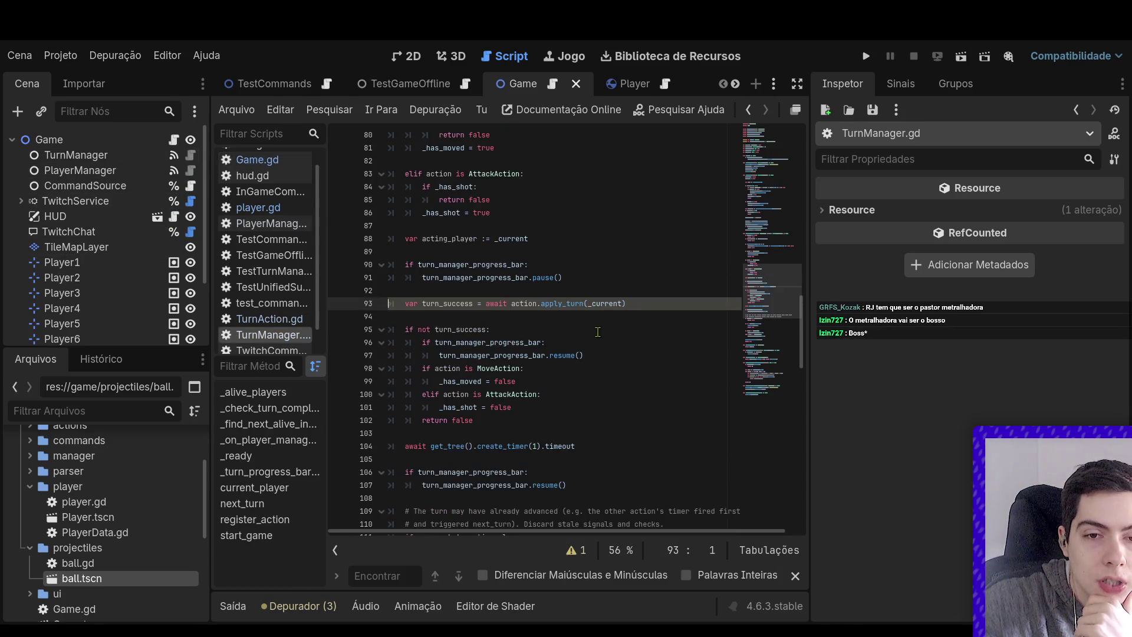
Remove the await before action.apply_turn(_current) on line 93
{"action": "left_click", "coordinate": [659, 331]}
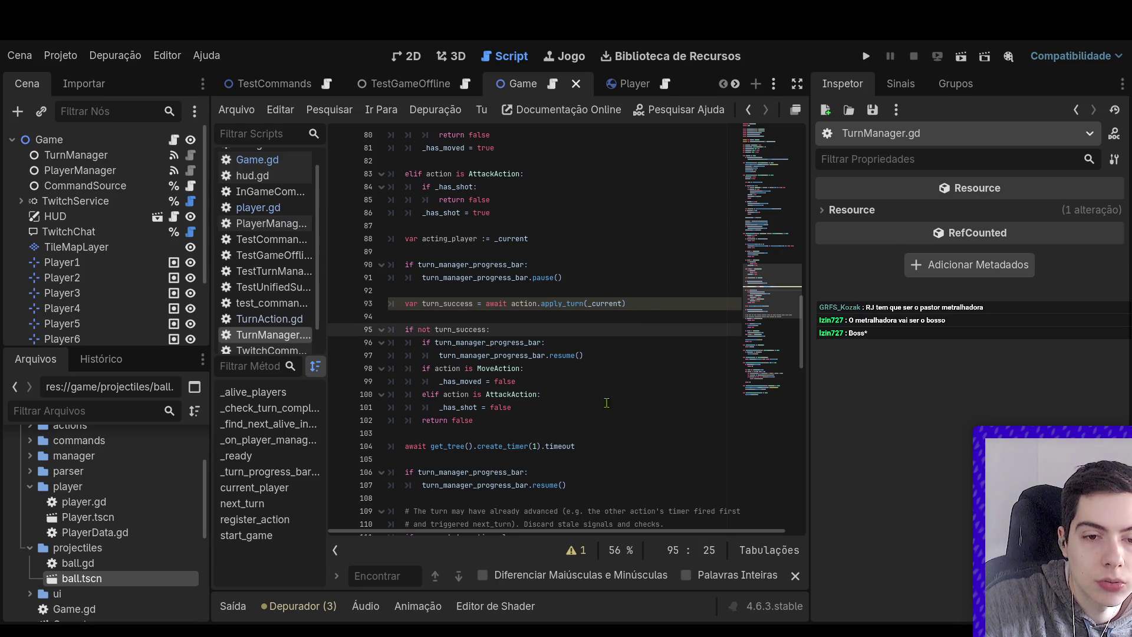
{"action": "left_click_drag", "start_coordinate": [616, 446], "coordinate": [511, 448]}
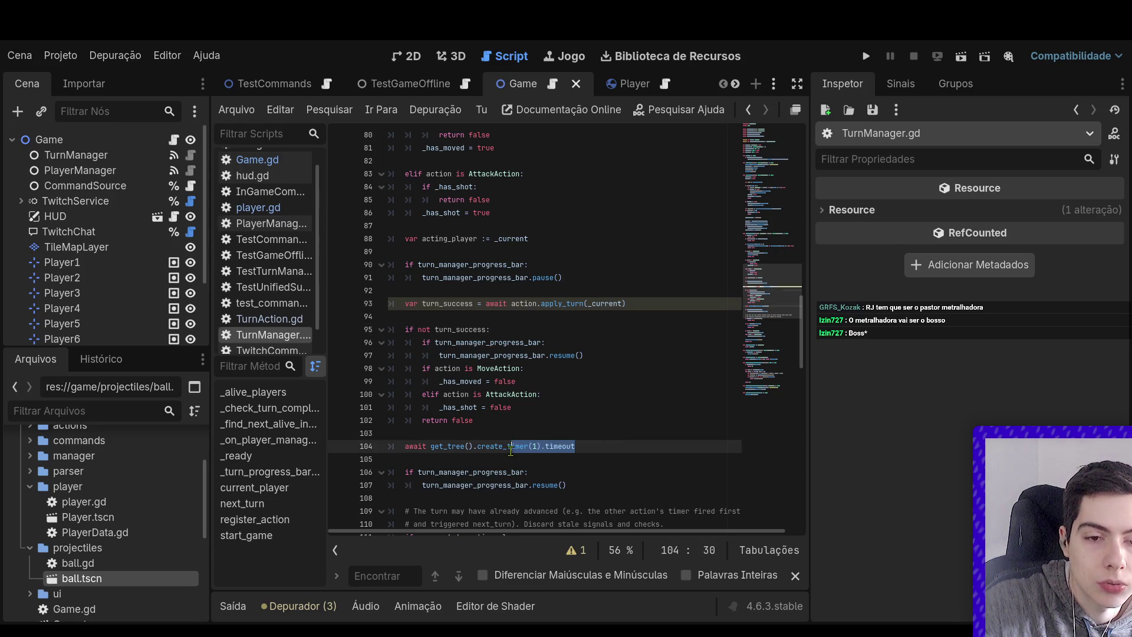
{"action": "left_click", "coordinate": [590, 436]}
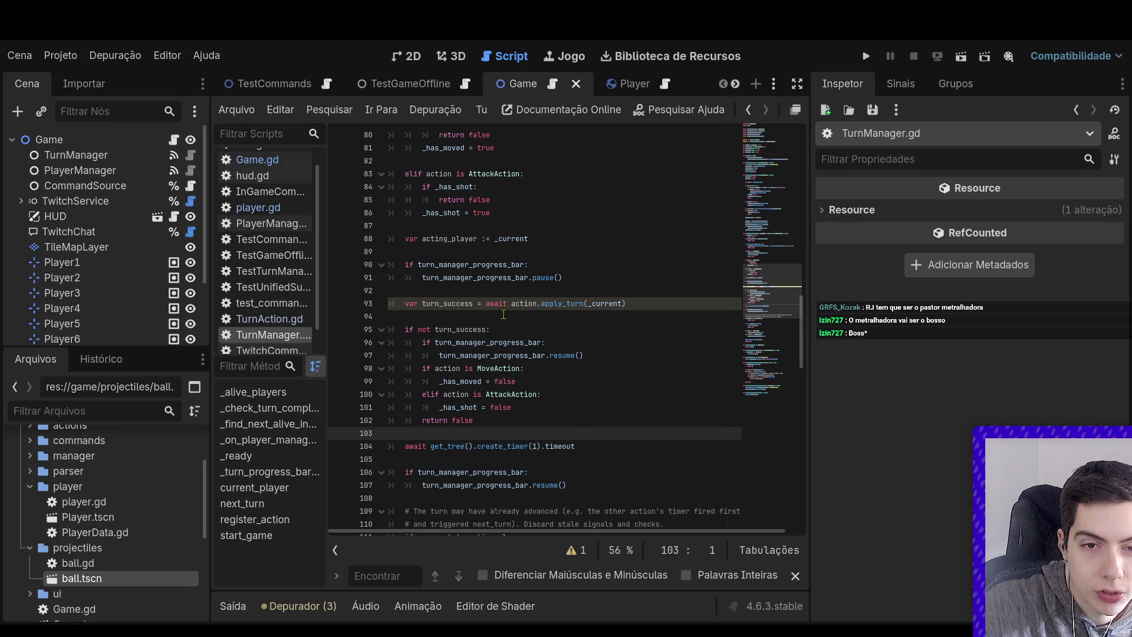
{"action": "left_click_drag", "start_coordinate": [512, 305], "coordinate": [494, 307]}
{"action": "key", "text": "BackSpace"}
{"action": "key", "text": "BackSpace"}
{"action": "key", "text": "BackSpace"}
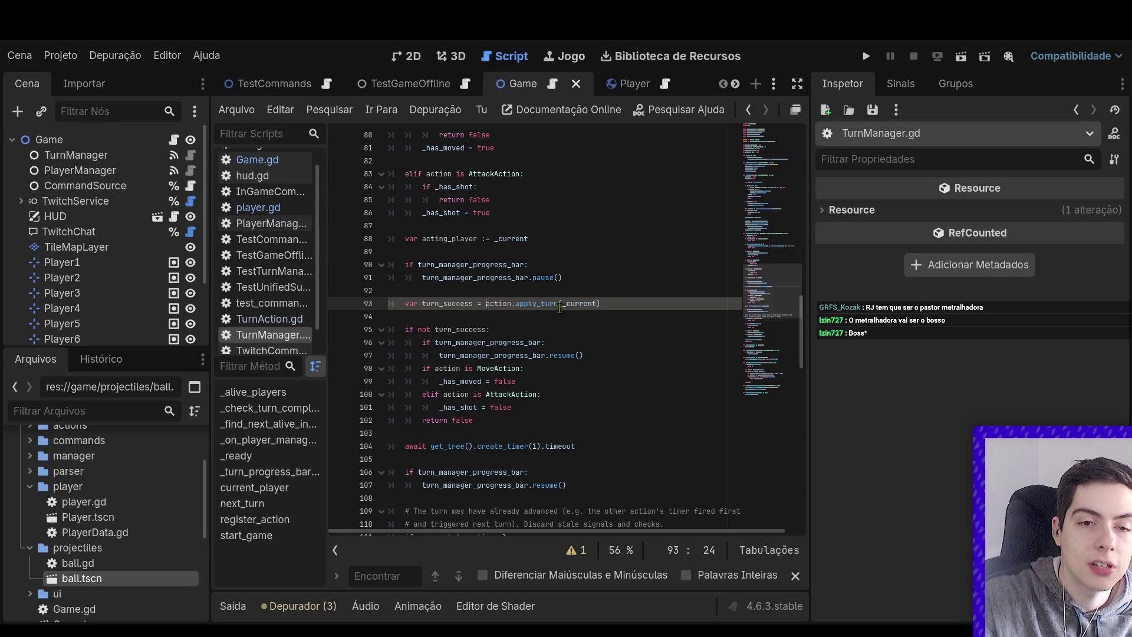
{"action": "left_click", "coordinate": [556, 283]}
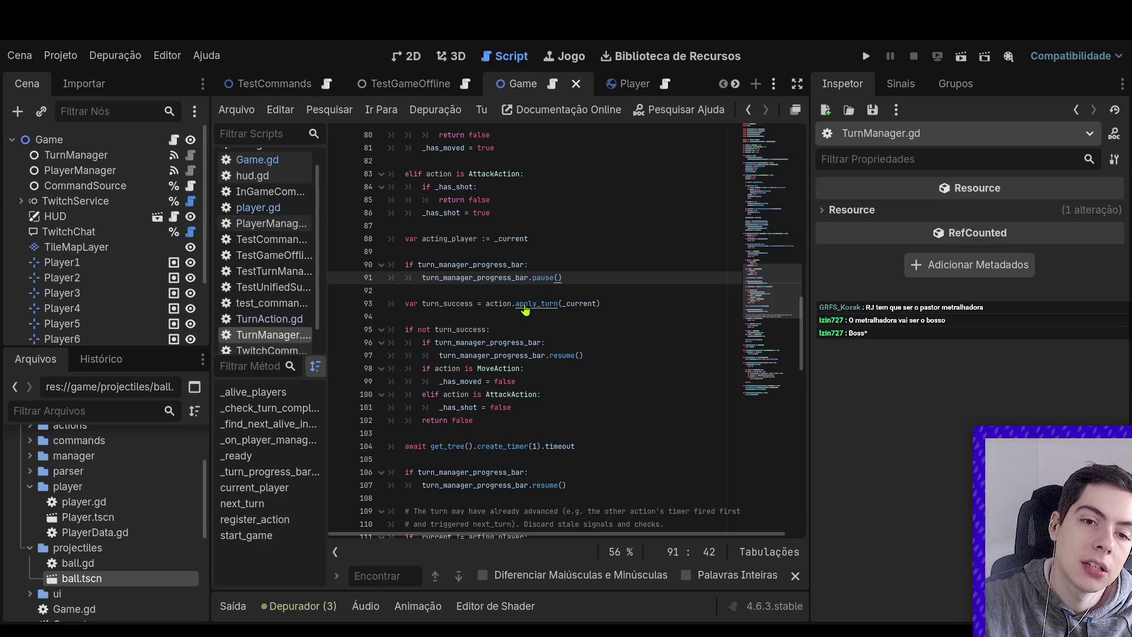
Check the apply_turn definition in TurnAction.gd, then return to TurnManager.gd
{"action": "left_click", "coordinate": [525, 304], "text": "ctrl"}
{"action": "key", "text": "alt+Left"}
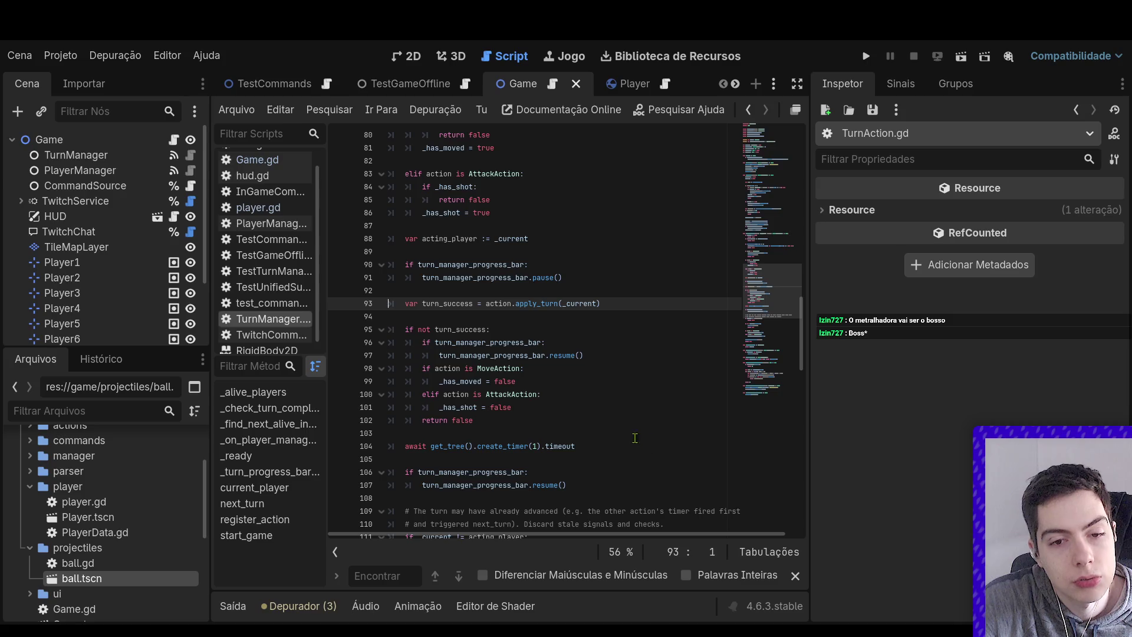
{"action": "left_click_drag", "start_coordinate": [636, 446], "coordinate": [401, 452]}
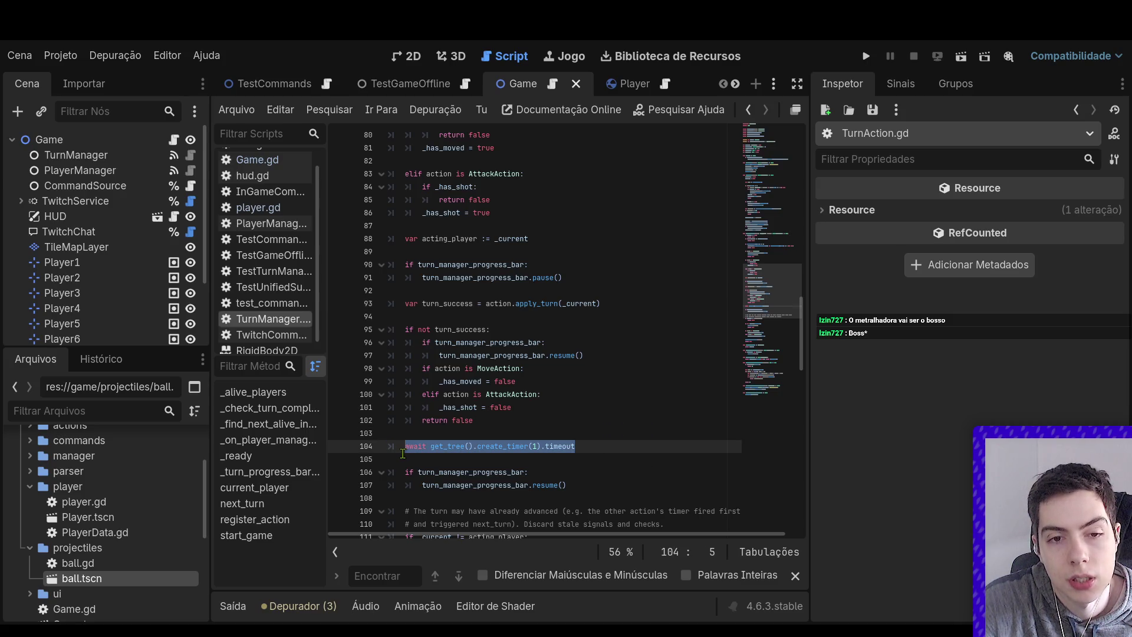
{"action": "left_click", "coordinate": [588, 370]}
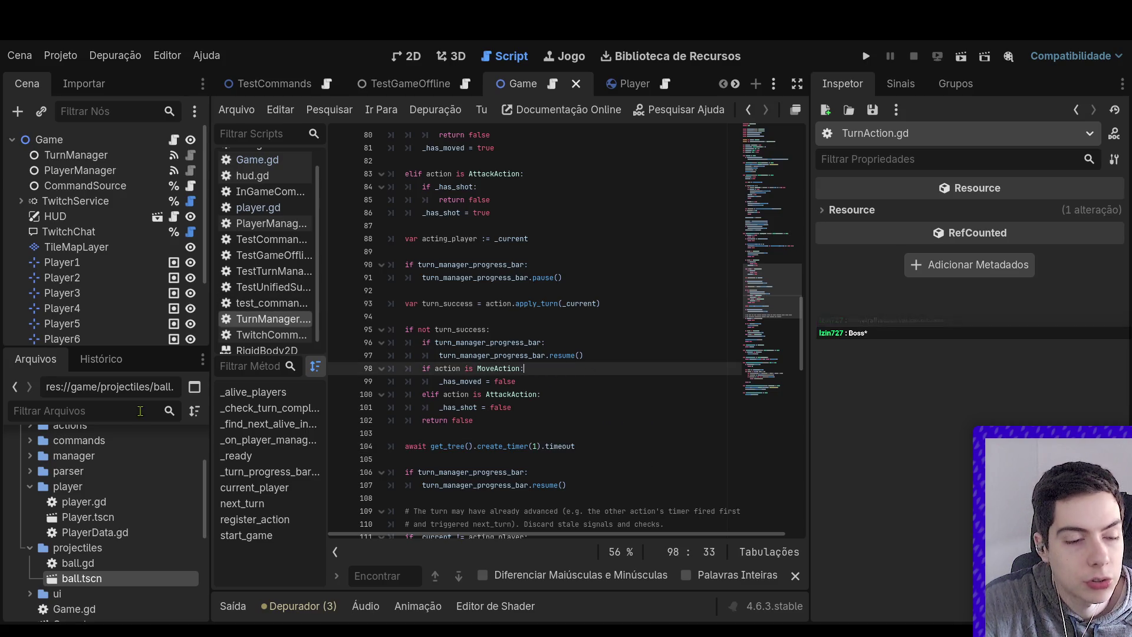
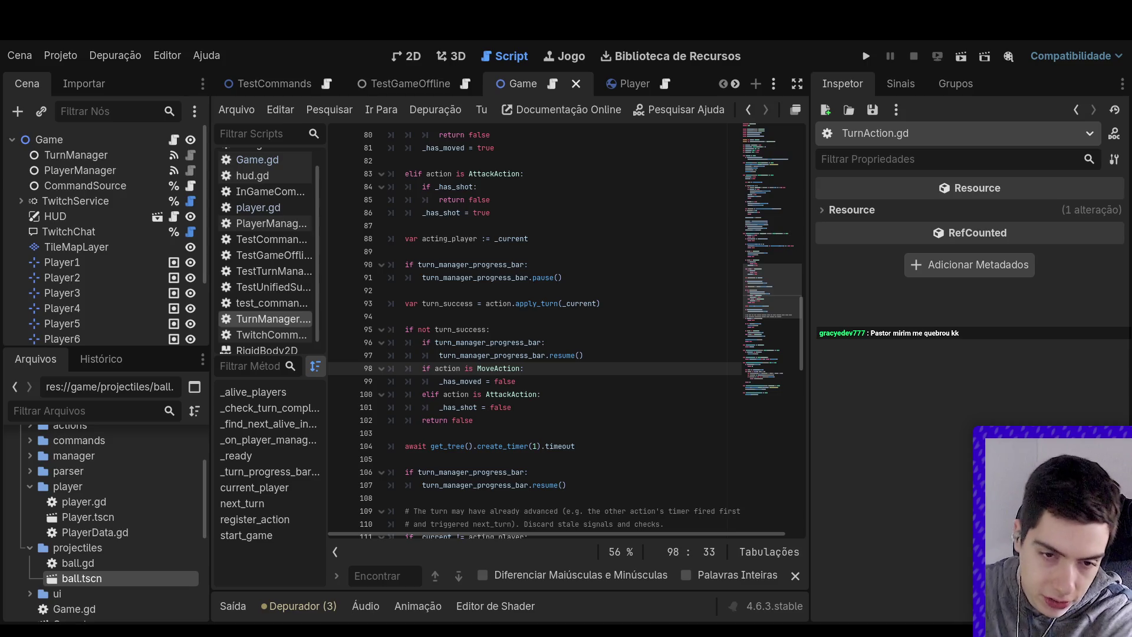
Review the one-second timer await on line 104 of TurnManager and its surrounding code
{"action": "left_click", "coordinate": [606, 442]}
{"action": "key", "text": "shift+Down"}
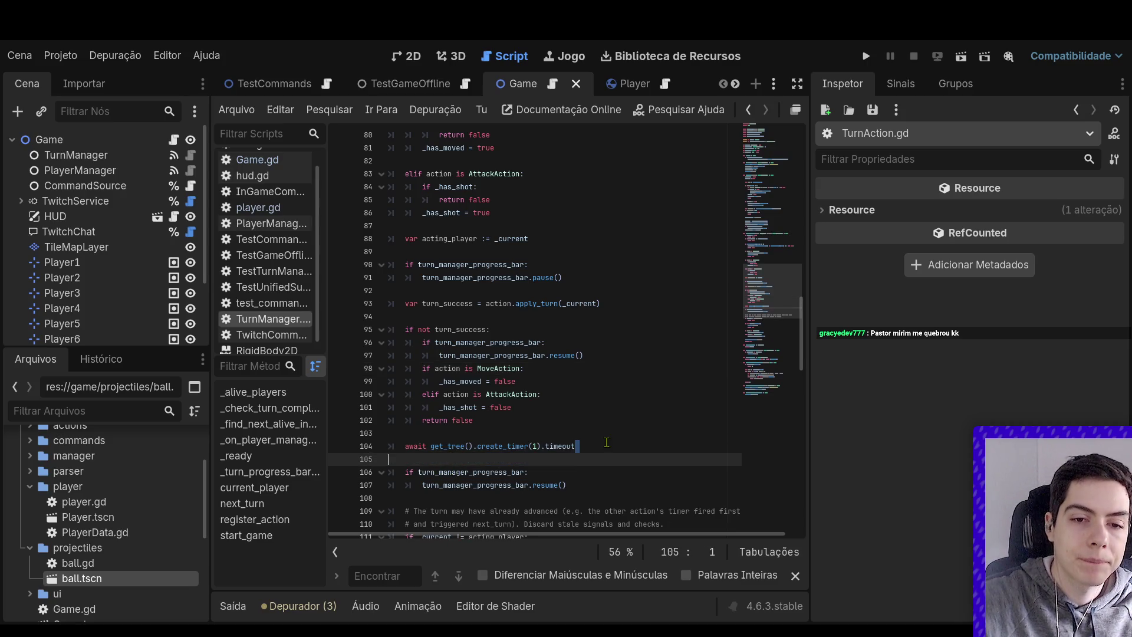
{"action": "key", "text": "shift+Up"}
{"action": "scroll", "coordinate": [598, 447], "scroll_direction": "up", "scroll_amount": 10}
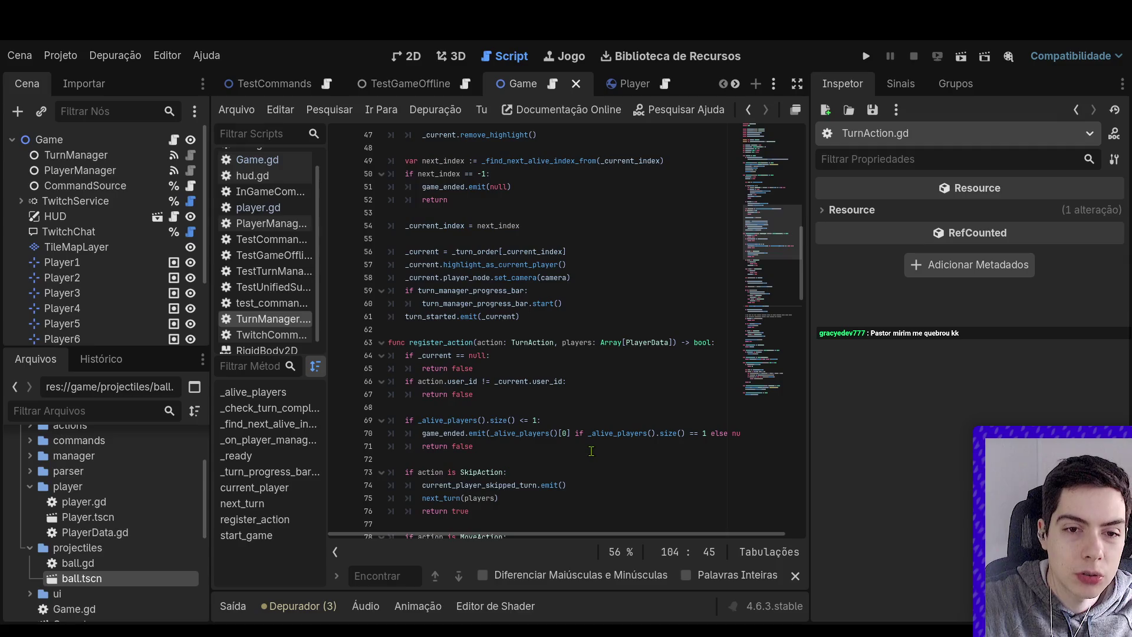
{"action": "scroll", "coordinate": [599, 456], "scroll_direction": "down", "scroll_amount": 6}
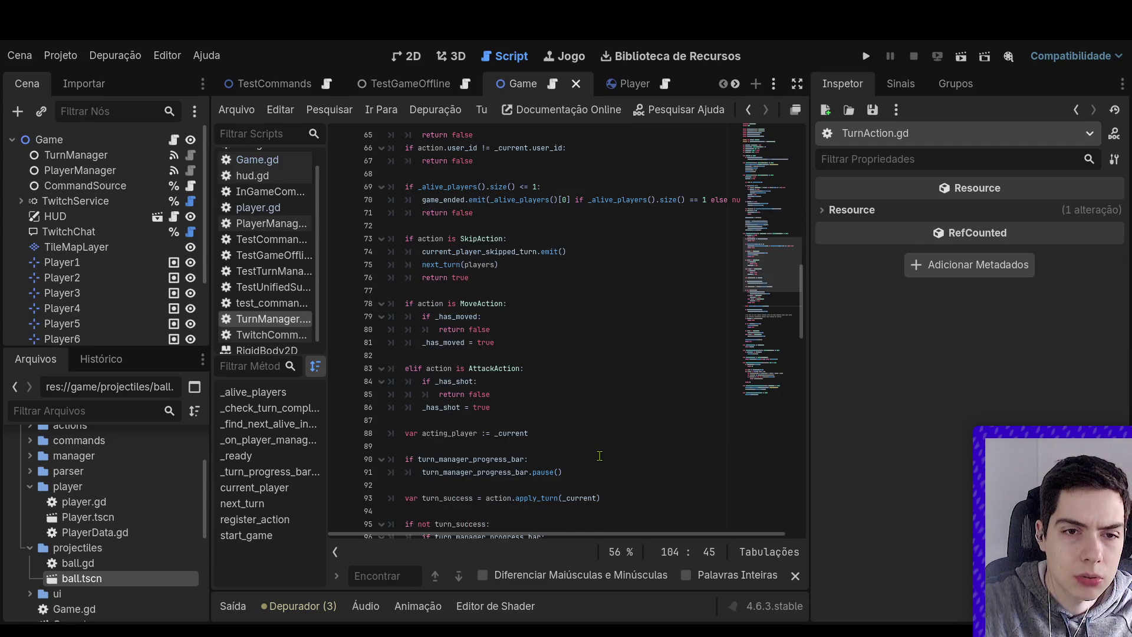
{"action": "scroll", "coordinate": [600, 455], "scroll_direction": "up", "scroll_amount": 5}
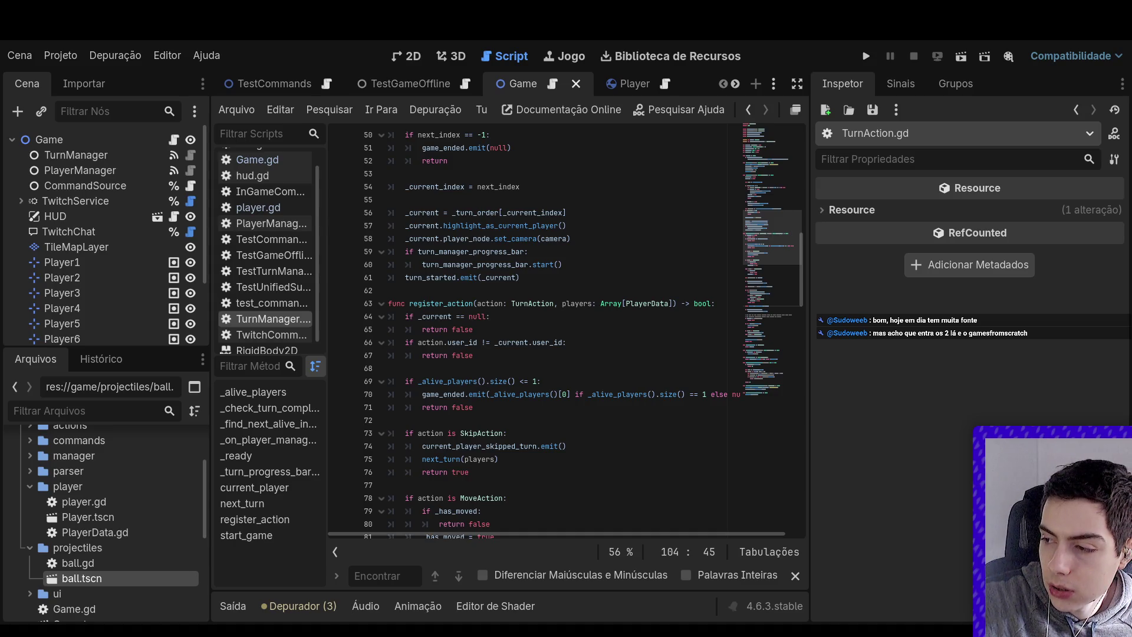
{"action": "scroll", "coordinate": [525, 291], "scroll_direction": "down", "scroll_amount": 5}
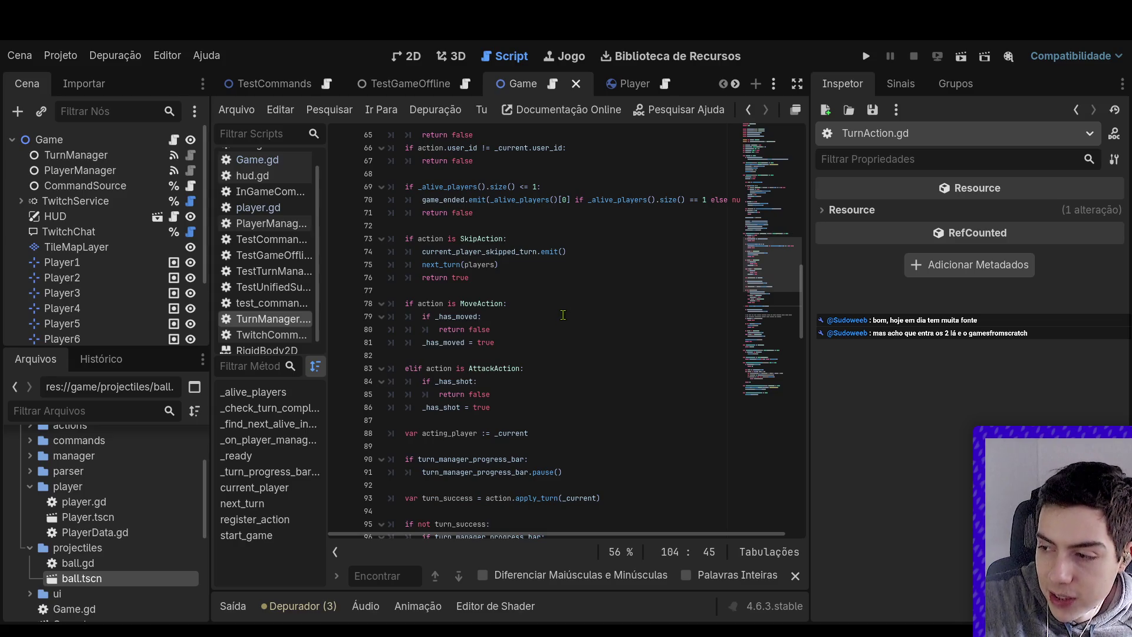
{"action": "scroll", "coordinate": [563, 321], "scroll_direction": "down", "scroll_amount": 6}
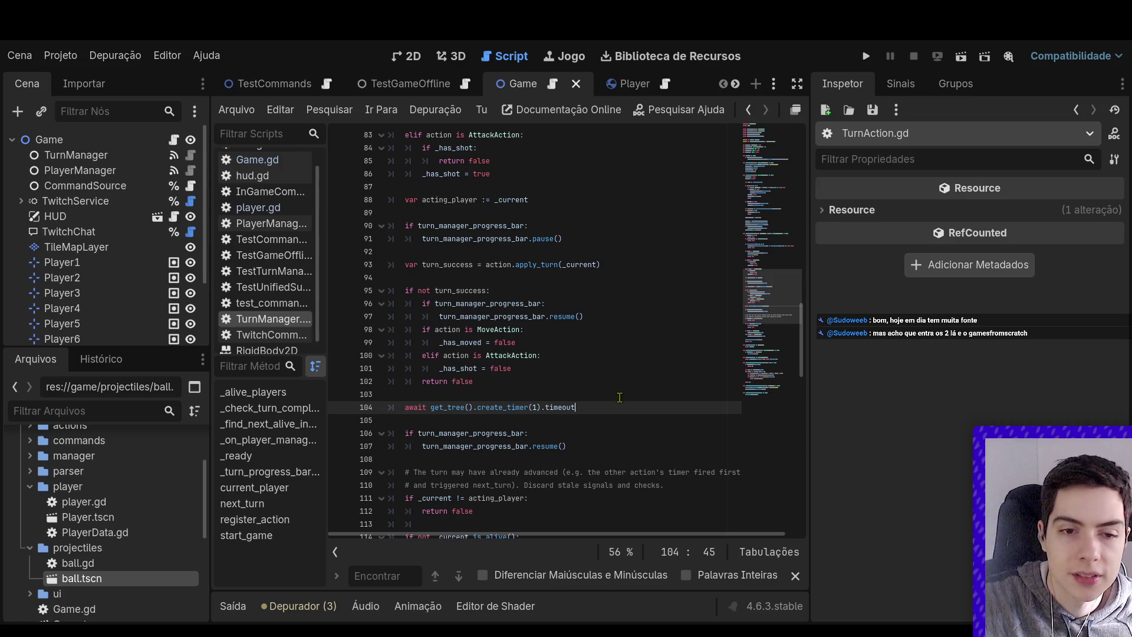
{"action": "mouse_move", "coordinate": [613, 403]}
{"action": "left_mouse_down"}
{"action": "mouse_move", "coordinate": [426, 407]}
{"action": "mouse_move", "coordinate": [443, 407]}
{"action": "left_mouse_up"}
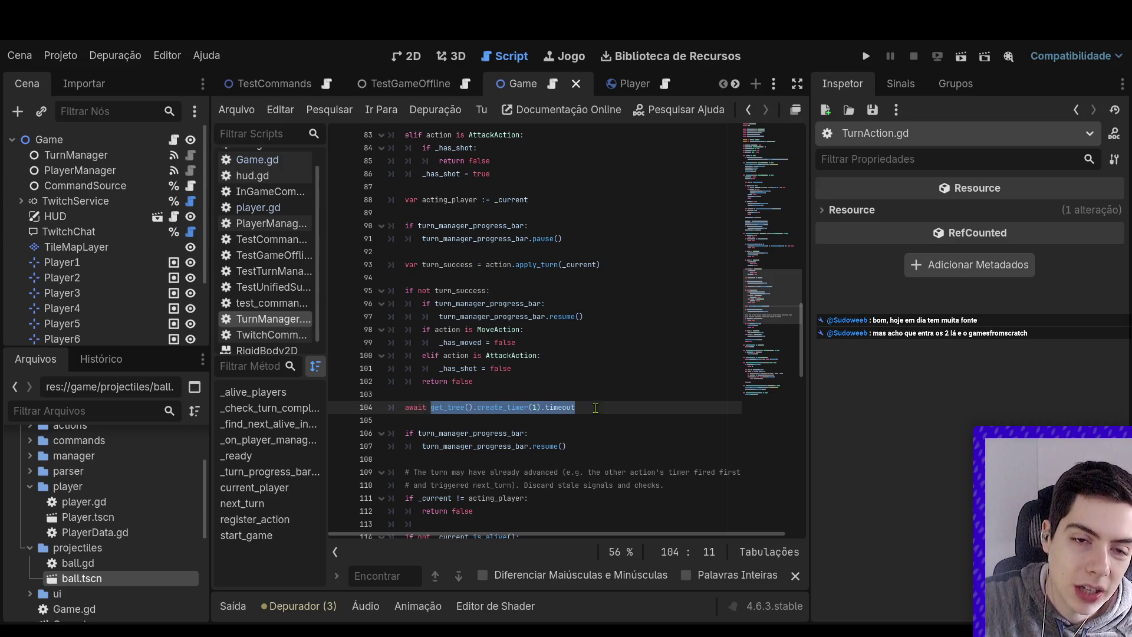
{"action": "scroll", "coordinate": [596, 408], "scroll_direction": "up", "scroll_amount": 7}
{"action": "scroll", "coordinate": [596, 408], "scroll_direction": "up", "scroll_amount": 6}
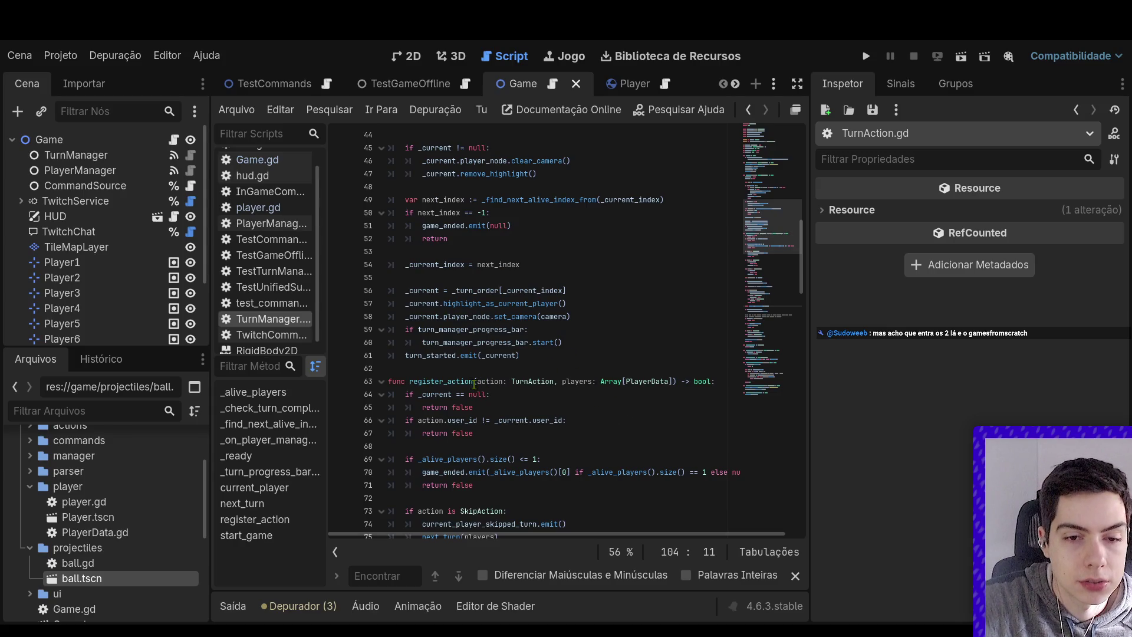
{"action": "scroll", "coordinate": [507, 377], "scroll_direction": "down", "scroll_amount": 12}
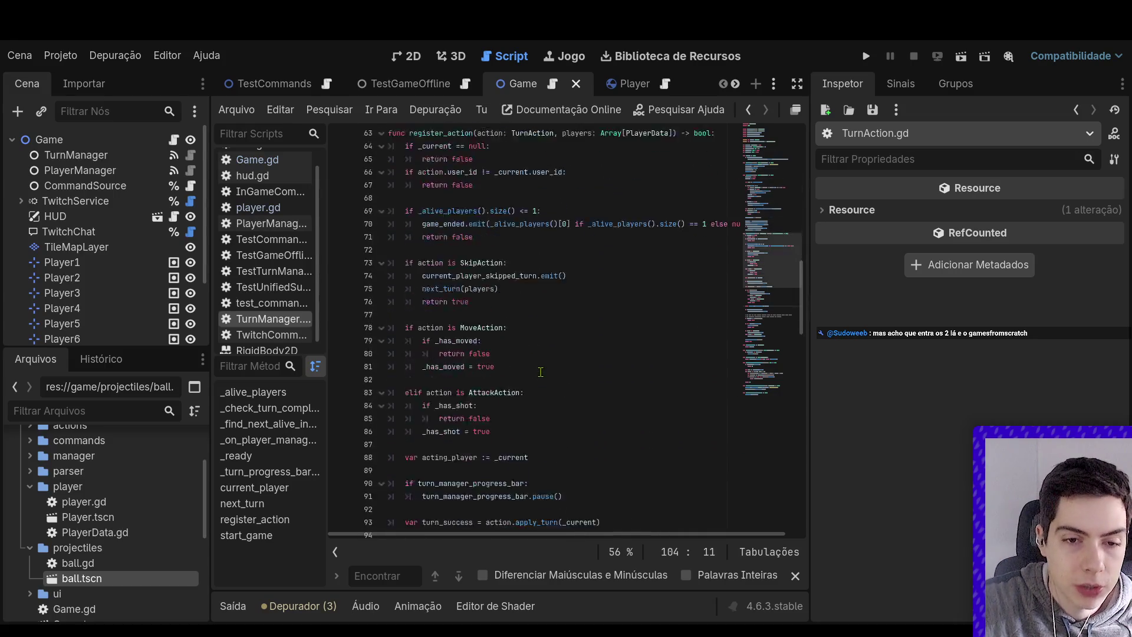
{"action": "scroll", "coordinate": [541, 372], "scroll_direction": "down", "scroll_amount": 2}
Replace the timer wait with the unfinished 'await _current.actio'
{"action": "left_click_drag", "start_coordinate": [574, 369], "coordinate": [430, 368]}
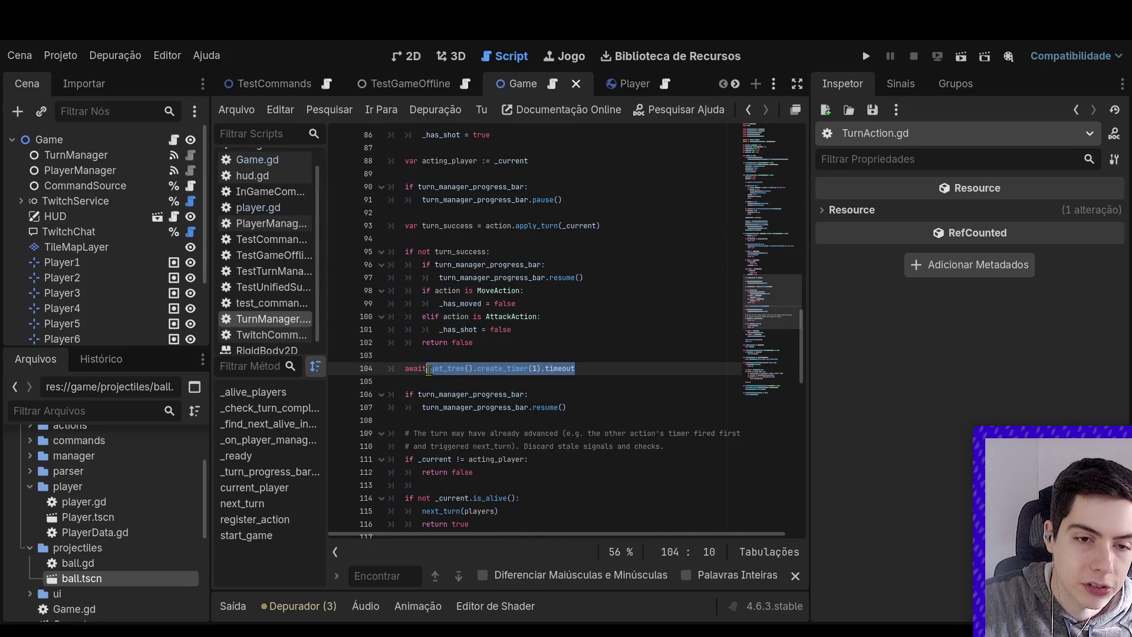
{"action": "type", "text": "ac"}
{"action": "type", "text": "rrent.ac"}
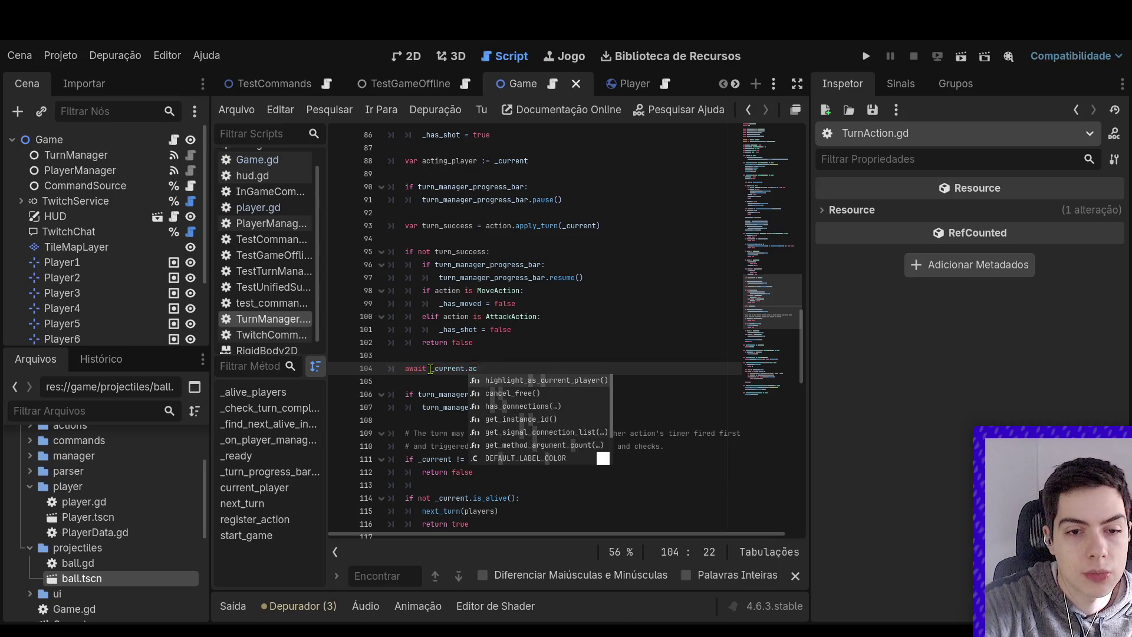
{"action": "type", "text": "tio"}
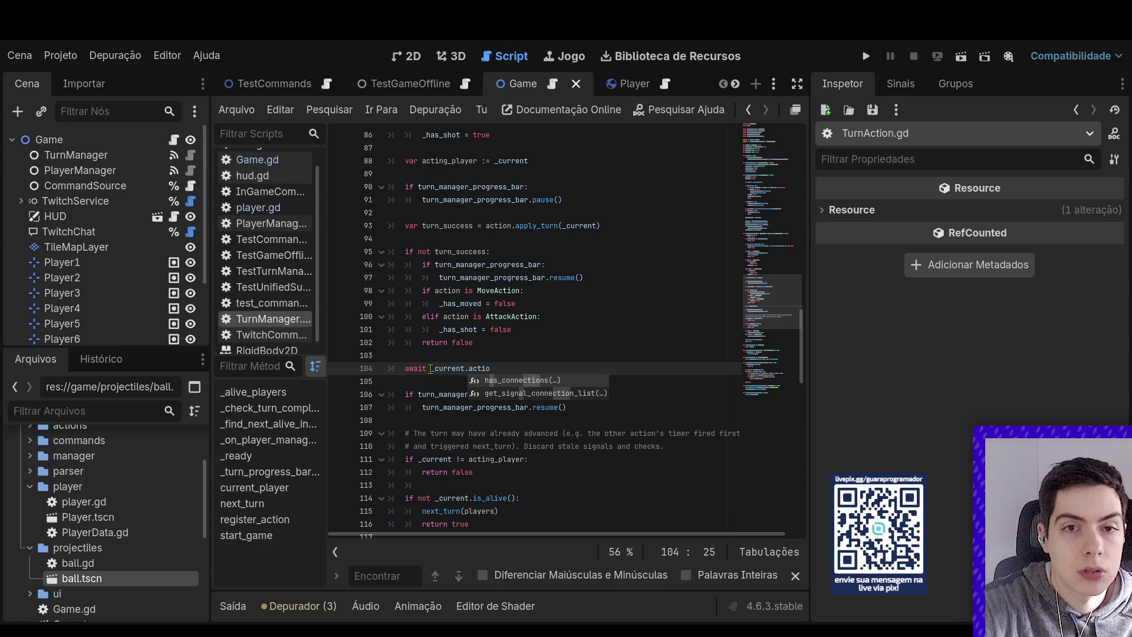
Check the action_done signal in player.gd and the Game script, then open PlayerData.gd
{"action": "left_click", "coordinate": [631, 86]}
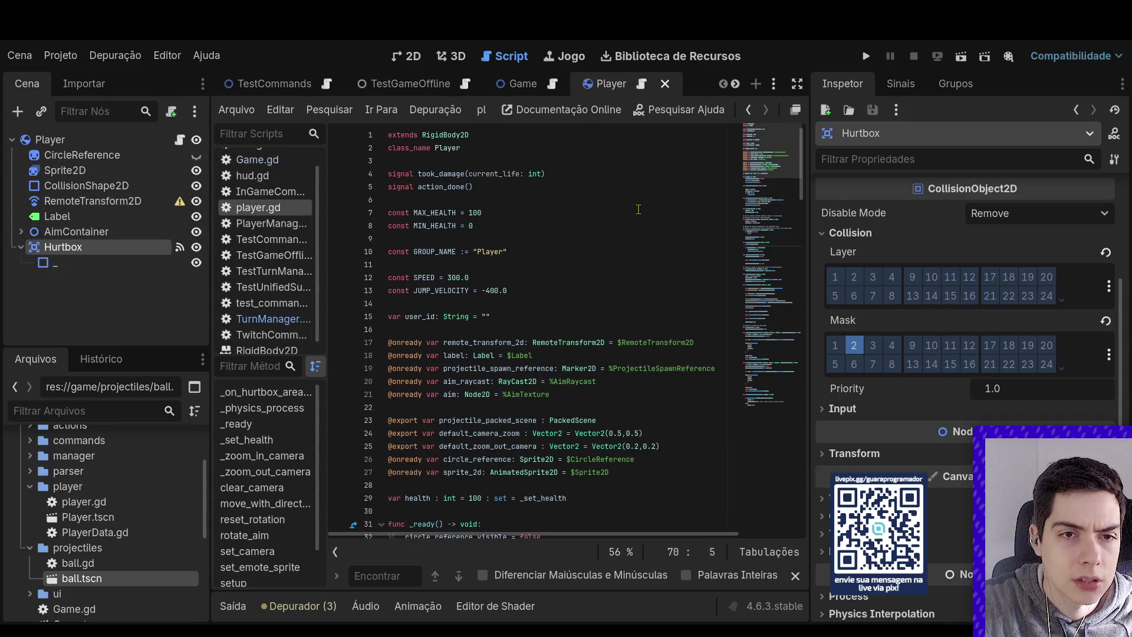
{"action": "left_click", "coordinate": [519, 84]}
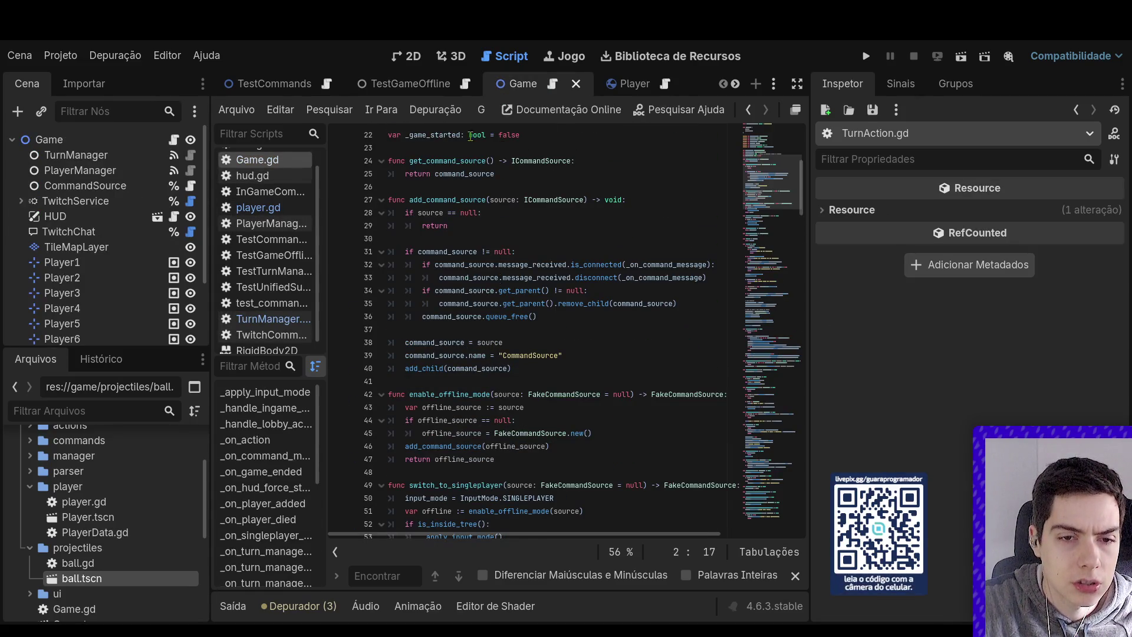
{"action": "left_click", "coordinate": [291, 85]}
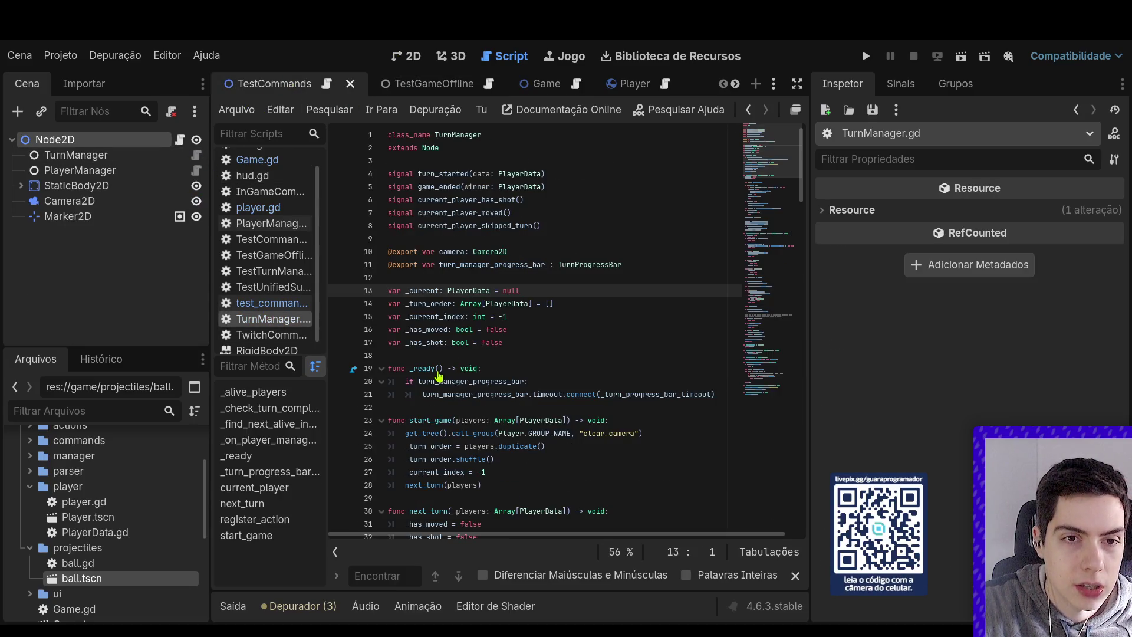
{"action": "left_click", "coordinate": [774, 302]}
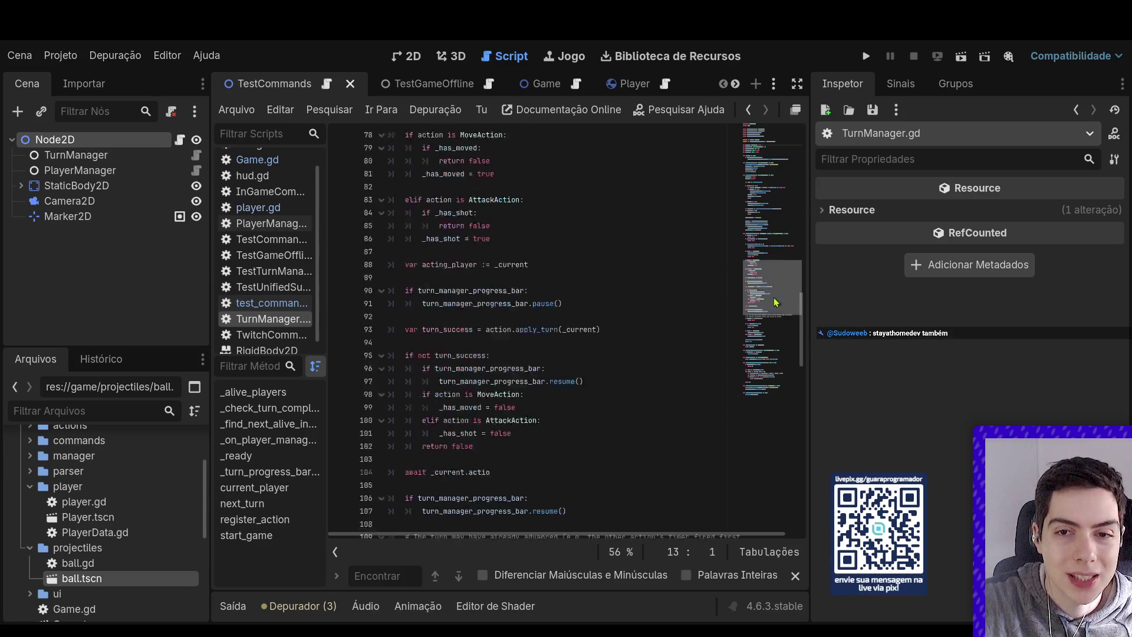
{"action": "mouse_move", "coordinate": [774, 302]}
{"action": "left_mouse_down"}
{"action": "mouse_move", "coordinate": [745, 231]}
{"action": "mouse_move", "coordinate": [750, 157]}
{"action": "mouse_move", "coordinate": [764, 151]}
{"action": "mouse_move", "coordinate": [791, 312]}
{"action": "left_mouse_up"}
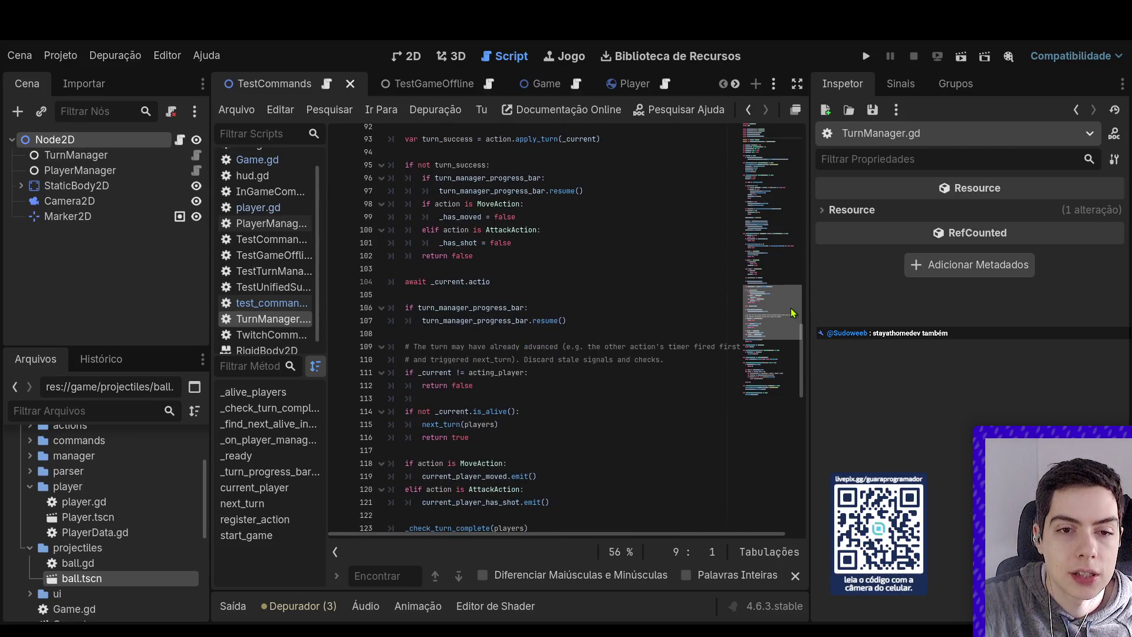
{"action": "left_click", "coordinate": [631, 229]}
{"action": "left_click", "coordinate": [642, 281]}
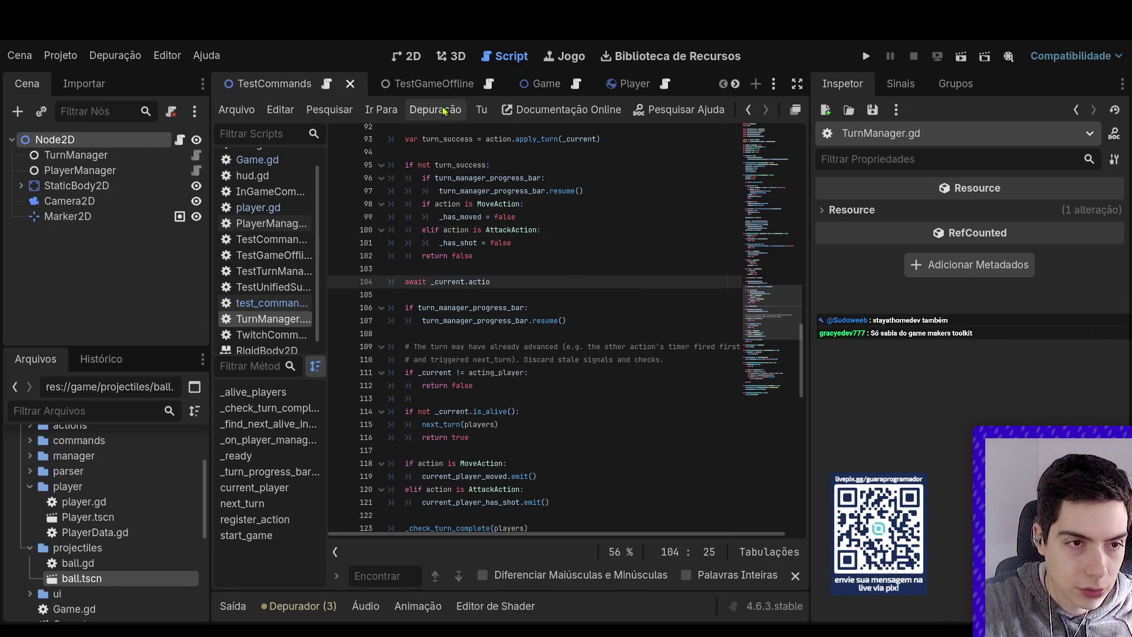
{"action": "scroll", "coordinate": [513, 226], "scroll_direction": "up", "scroll_amount": 20}
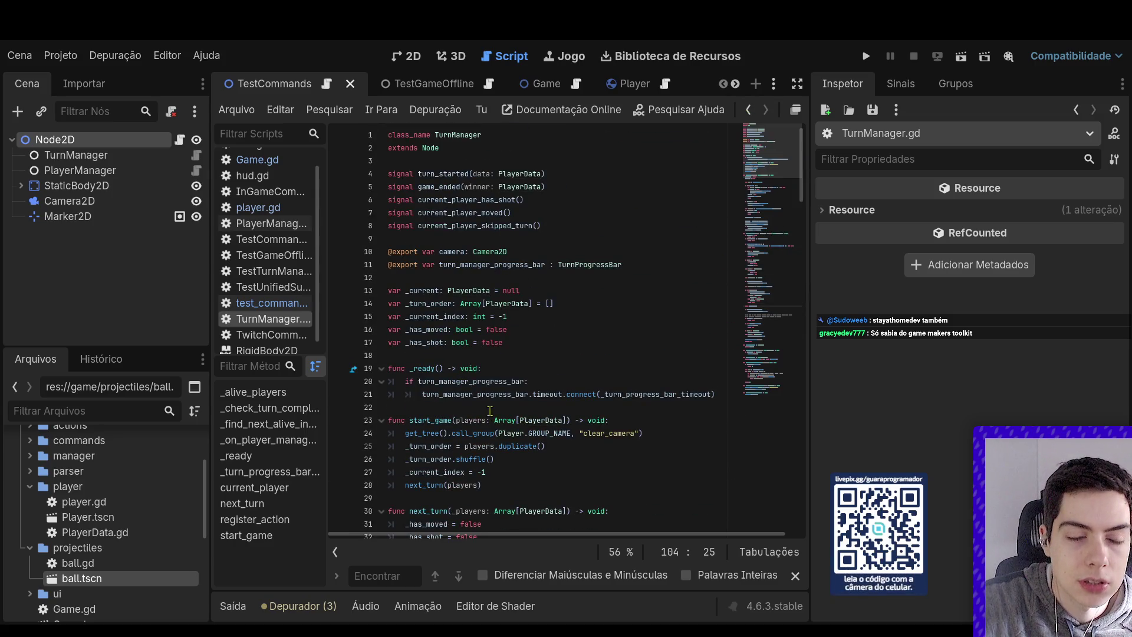
{"action": "left_click", "coordinate": [469, 291], "text": "ctrl"}
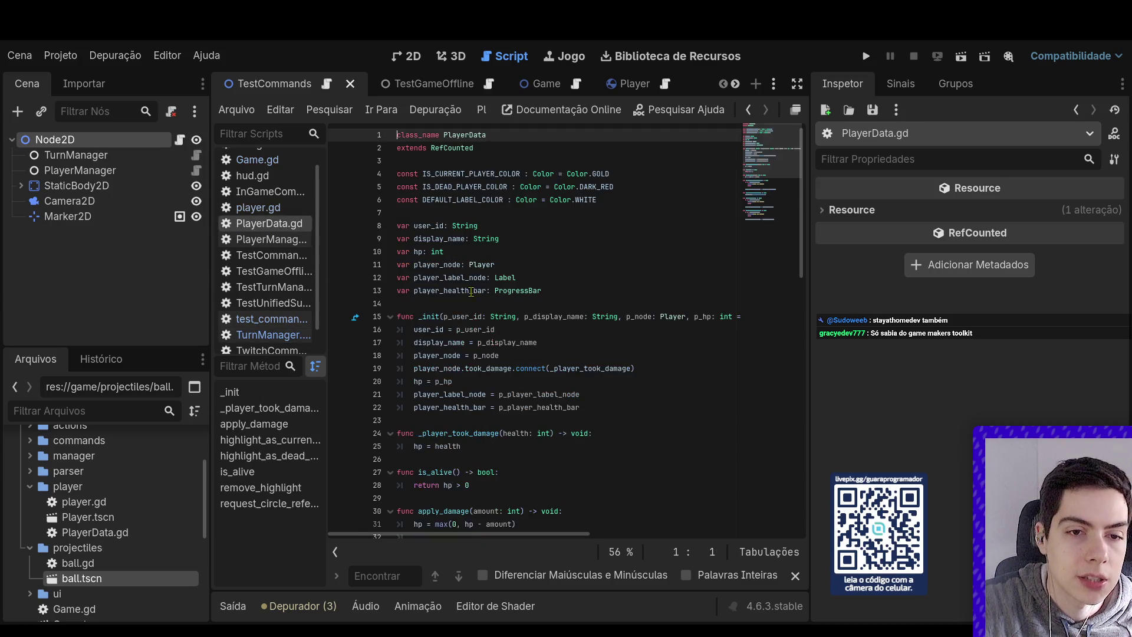
Add 'signal action_done()' below extends RefCounted in PlayerData.gd, fixing the typo
{"action": "left_click", "coordinate": [623, 163]}
{"action": "key", "text": "Return"}
{"action": "key", "text": "Return"}
{"action": "key", "text": "Up"}
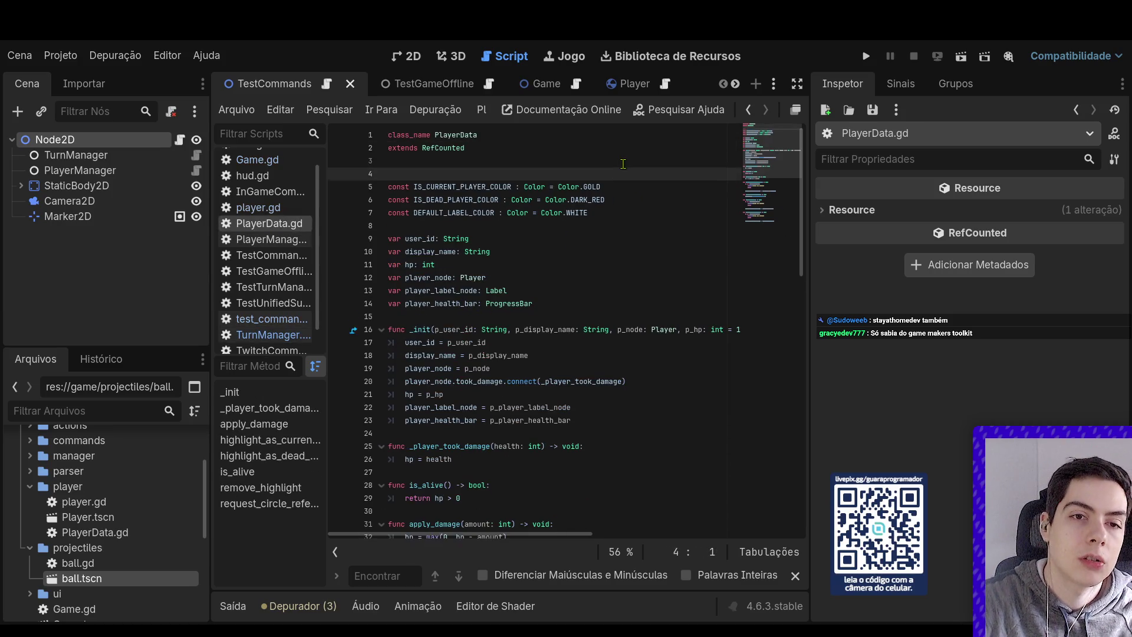
{"action": "type", "text": "signal act"}
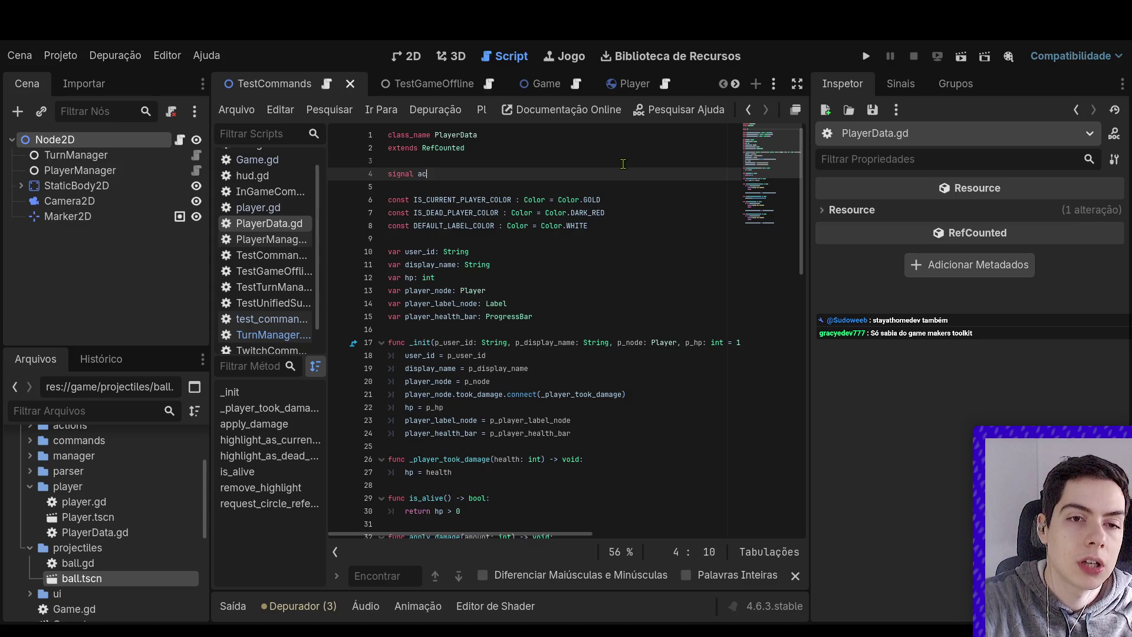
{"action": "type", "text": "ion_donw"}
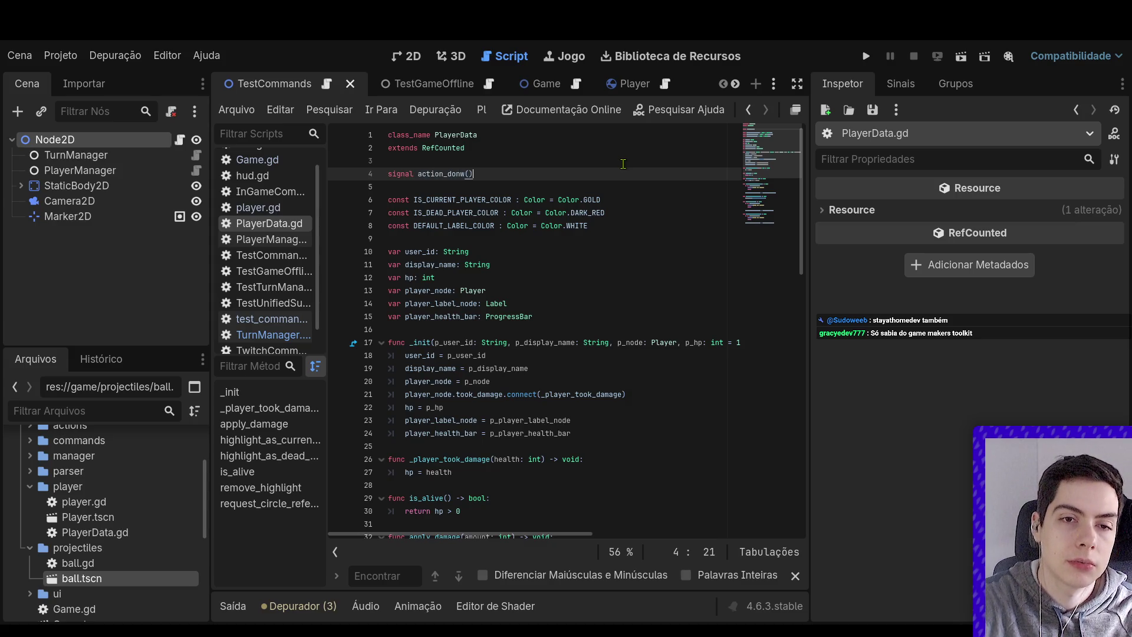
{"action": "key", "text": "BackSpace"}
{"action": "type", "text": "e()"}
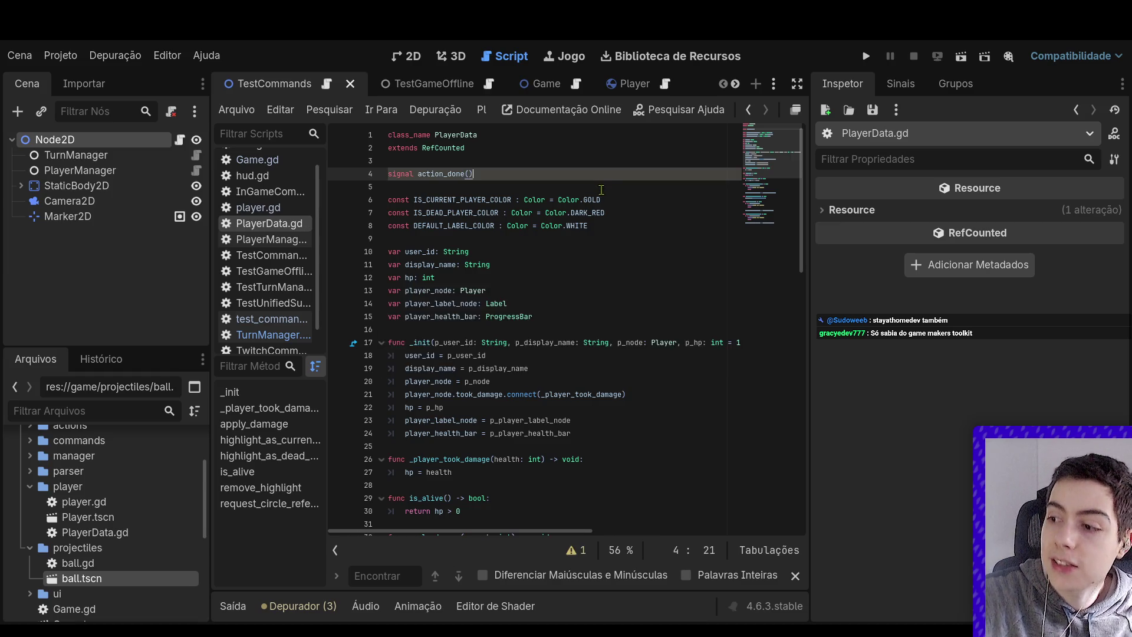
{"action": "scroll", "coordinate": [598, 195], "scroll_direction": "down", "scroll_amount": 3}
{"action": "scroll", "coordinate": [599, 195], "scroll_direction": "down", "scroll_amount": 3}
{"action": "scroll", "coordinate": [596, 200], "scroll_direction": "up", "scroll_amount": 3}
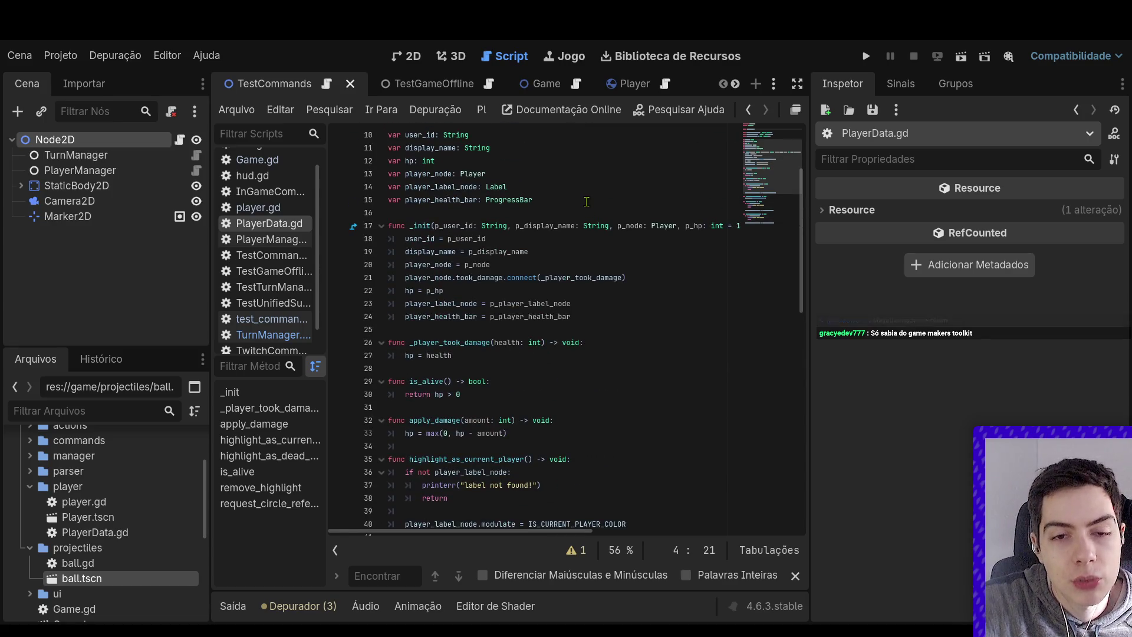
{"action": "scroll", "coordinate": [583, 171], "scroll_direction": "down", "scroll_amount": 3}
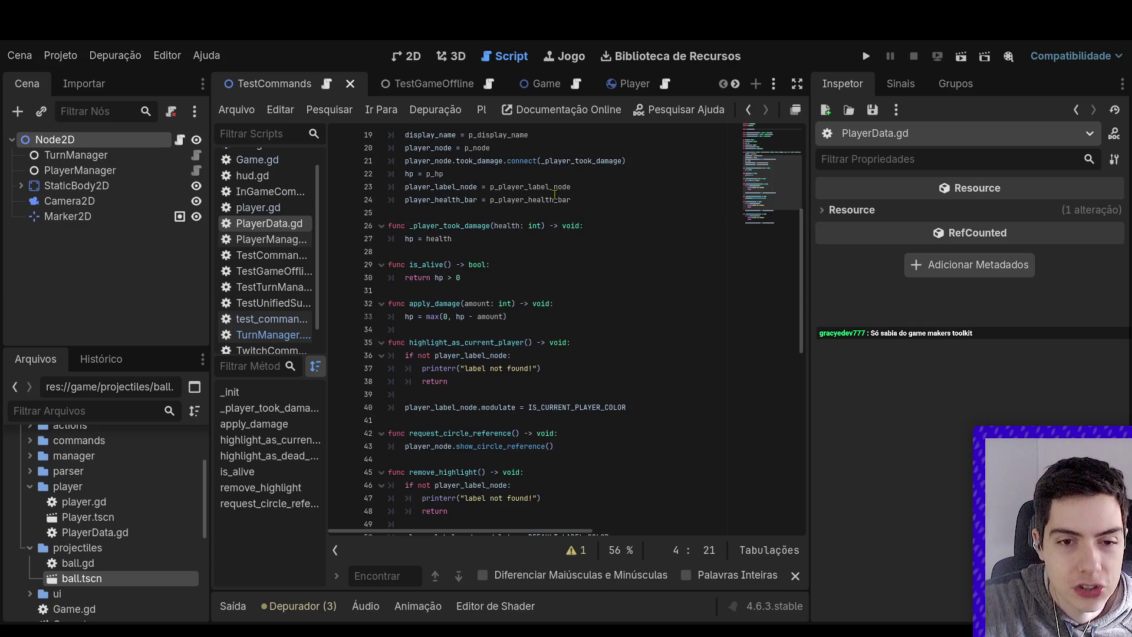
{"action": "scroll", "coordinate": [554, 193], "scroll_direction": "down", "scroll_amount": 3}
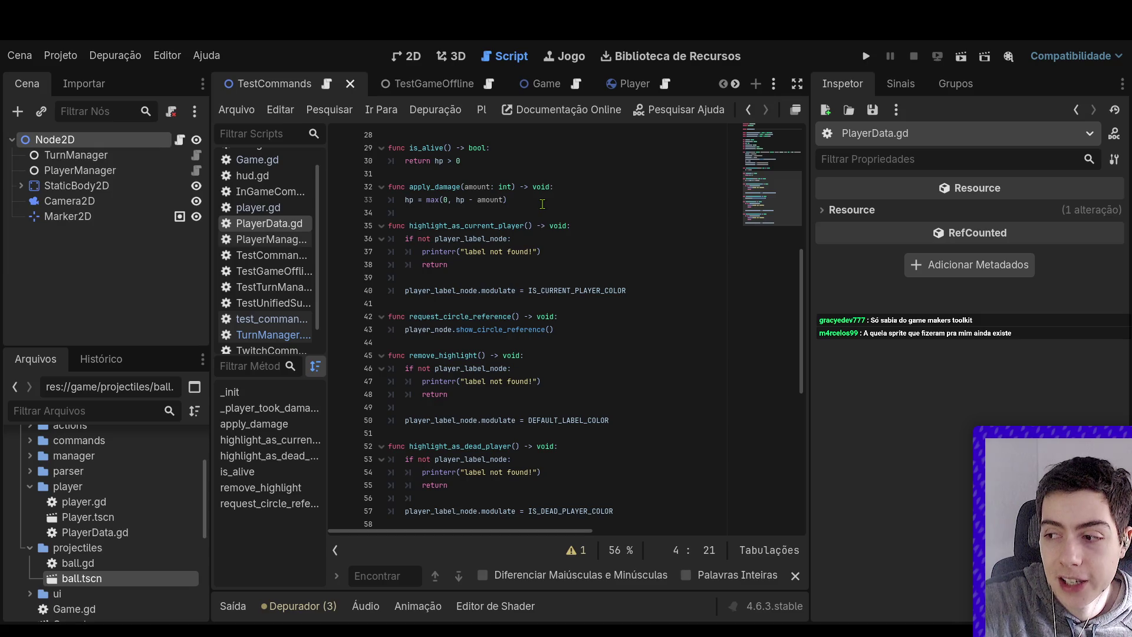
{"action": "scroll", "coordinate": [541, 203], "scroll_direction": "up", "scroll_amount": 3}
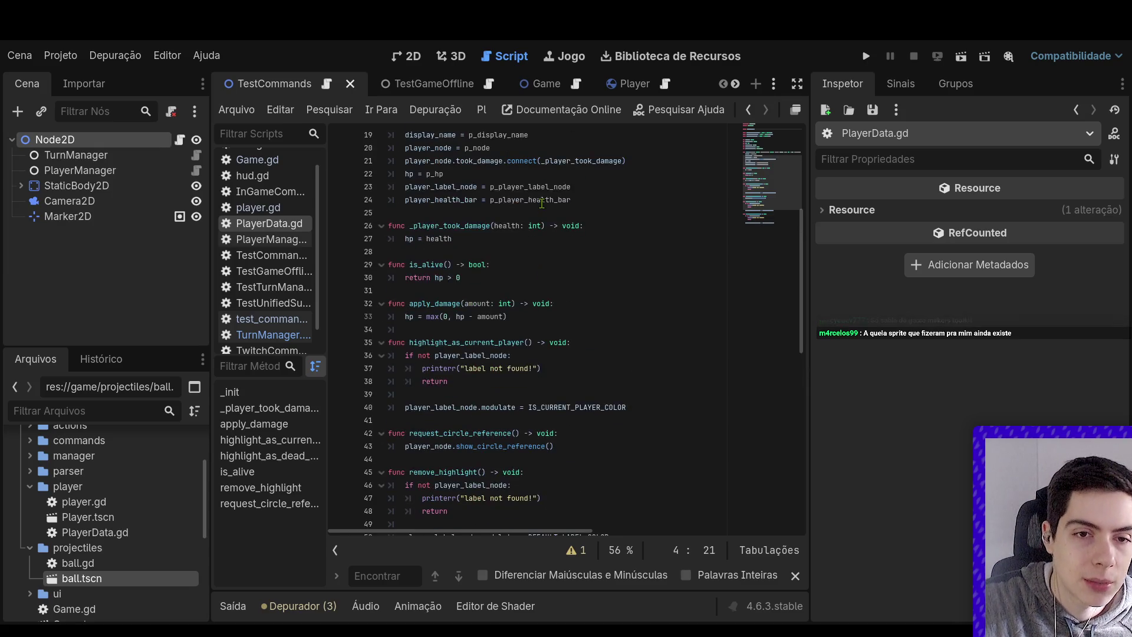
{"action": "scroll", "coordinate": [541, 204], "scroll_direction": "up", "scroll_amount": 3}
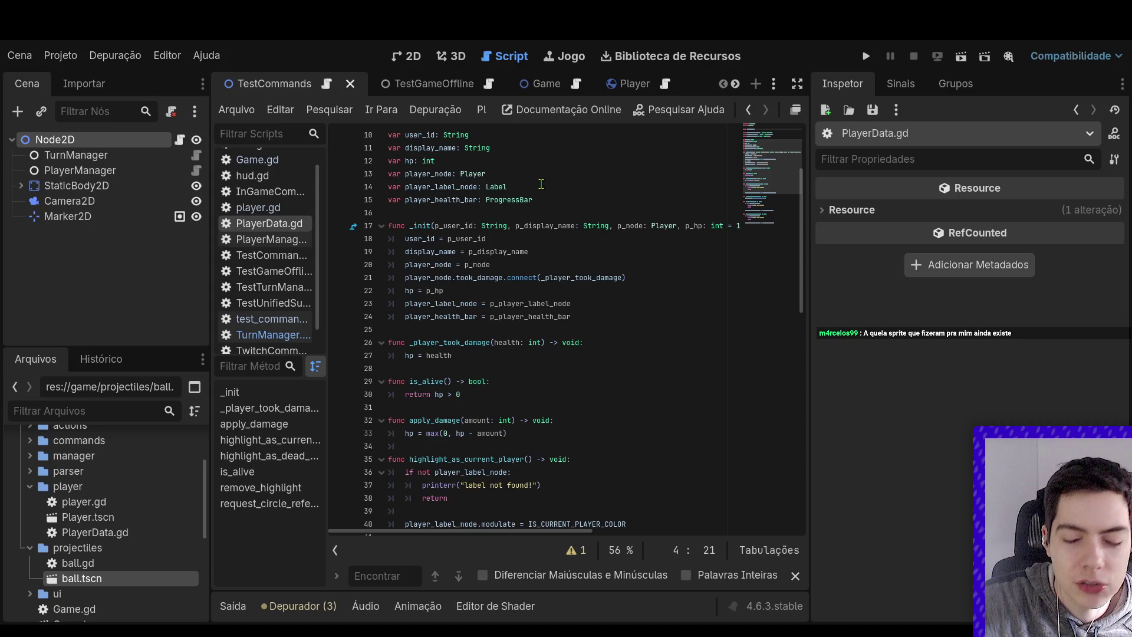
Wrap each PlayerData _init parameter, from p_display_name to p_player_health_bar, onto its own line
{"action": "left_click", "coordinate": [518, 227]}
{"action": "key", "text": "Return"}
{"action": "key", "text": "Tab"}
{"action": "key", "text": "Tab"}
{"action": "key", "text": "Tab"}
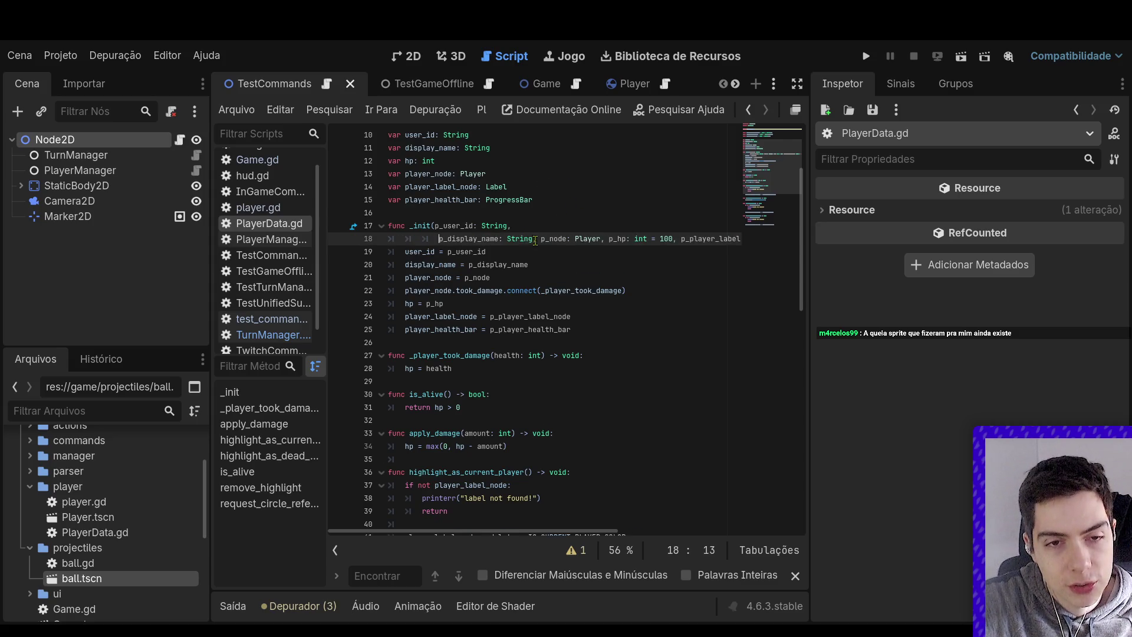
{"action": "left_click", "coordinate": [540, 239]}
{"action": "key", "text": "Return"}
{"action": "left_click", "coordinate": [508, 252]}
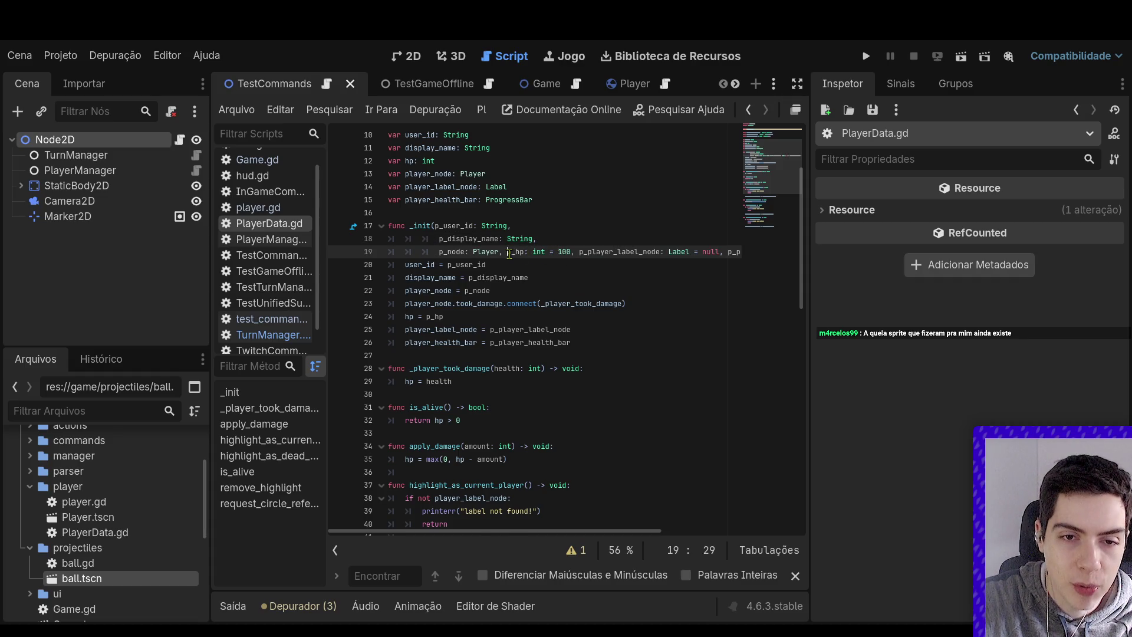
{"action": "key", "text": "Return"}
{"action": "left_click", "coordinate": [511, 265]}
{"action": "key", "text": "Return"}
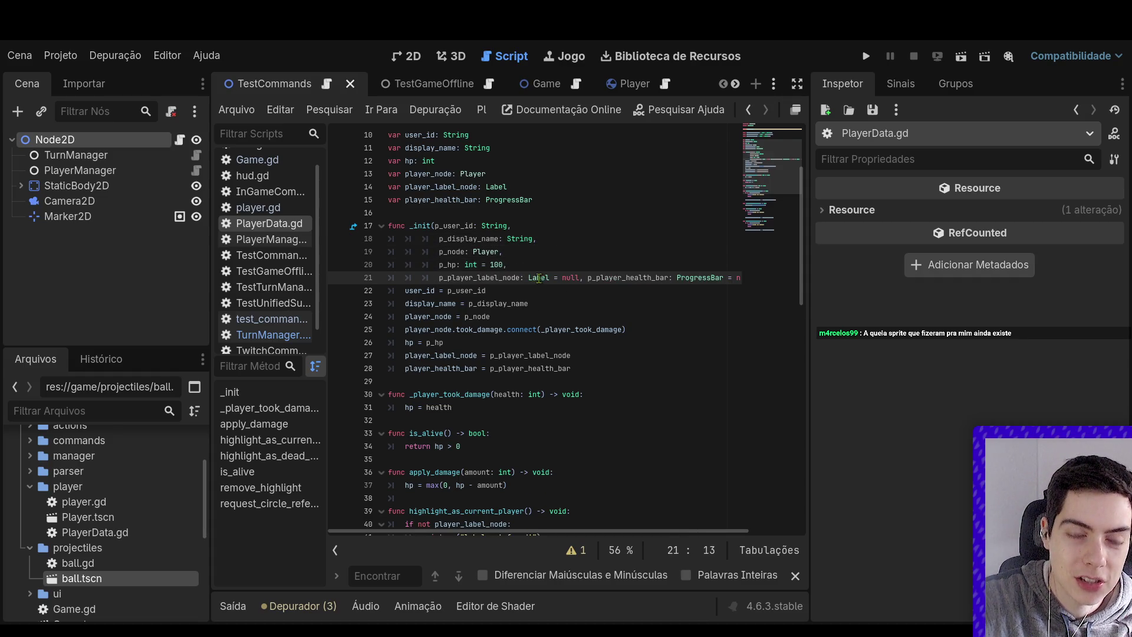
{"action": "left_click", "coordinate": [588, 277]}
{"action": "key", "text": "Return"}
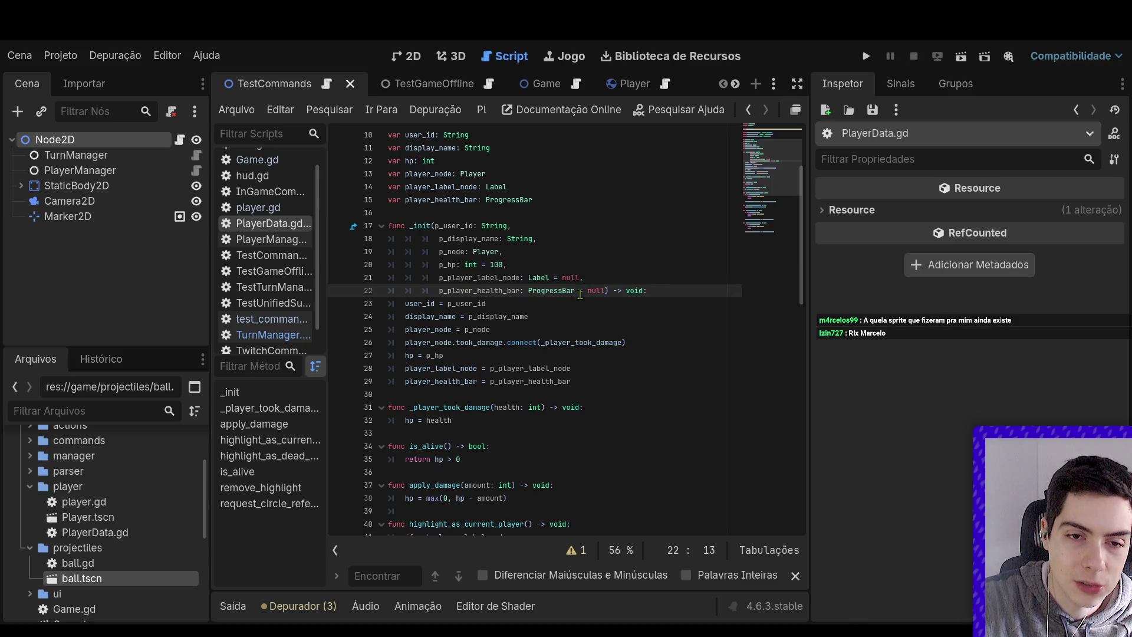
{"action": "left_click", "coordinate": [656, 290]}
{"action": "key", "text": "Return"}
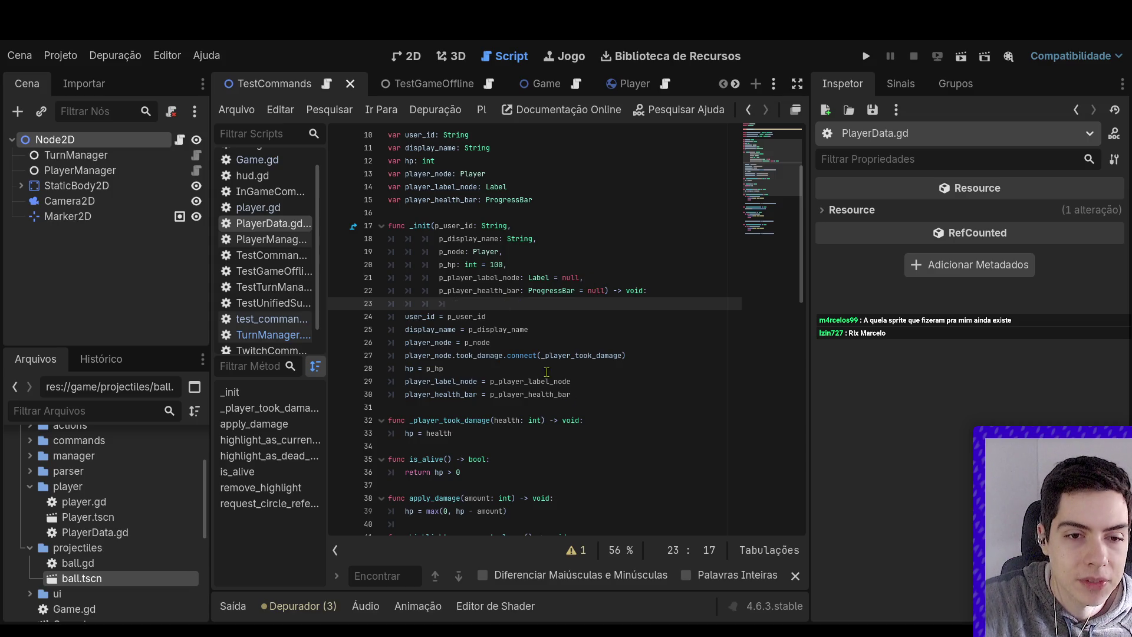
Add player_node.action_done.connect(func(): action_done.emit()) below the took_damage connection
{"action": "left_click", "coordinate": [652, 355]}
{"action": "key", "text": "Return"}
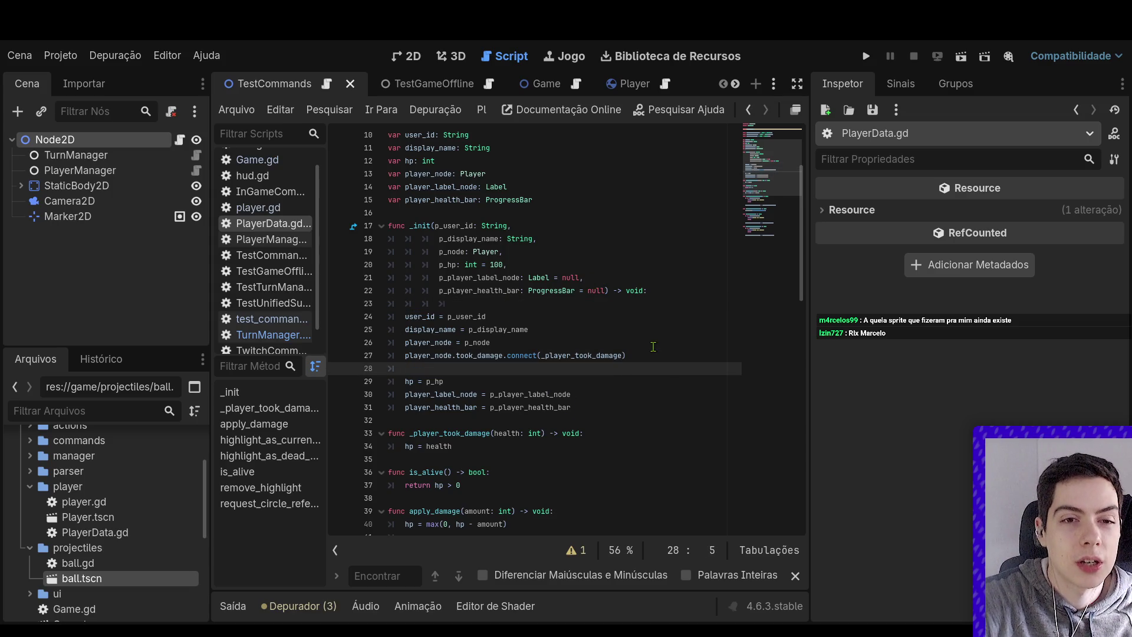
{"action": "type", "text": "player_"}
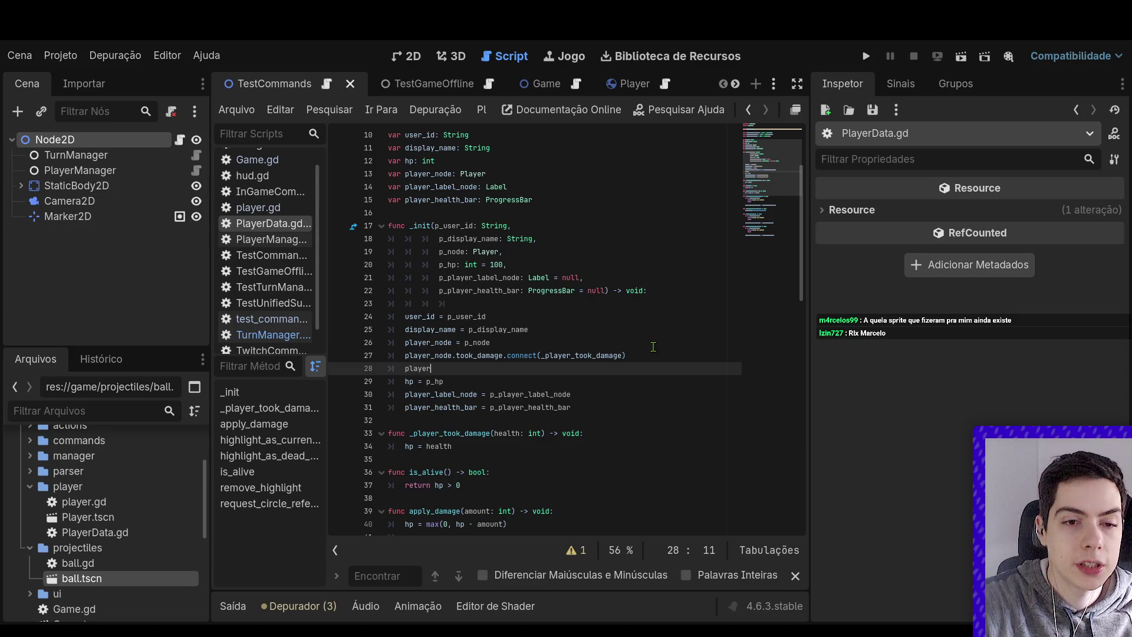
{"action": "key", "text": "Down"}
{"action": "key", "text": "Down"}
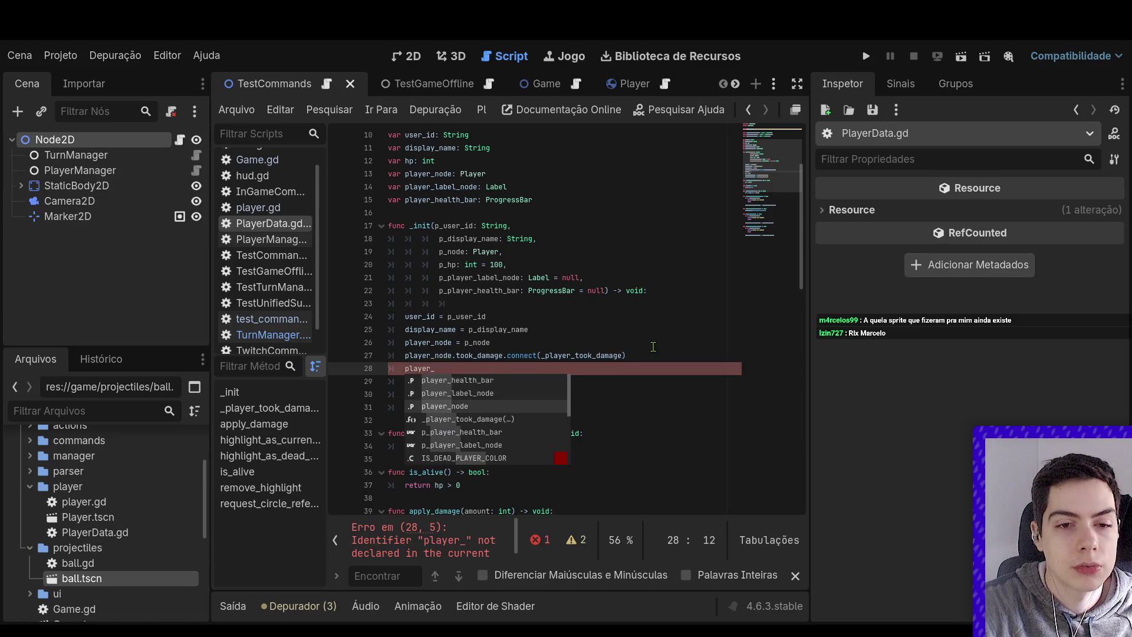
{"action": "key", "text": "Return"}
{"action": "type", "text": "."}
{"action": "key", "text": "Return"}
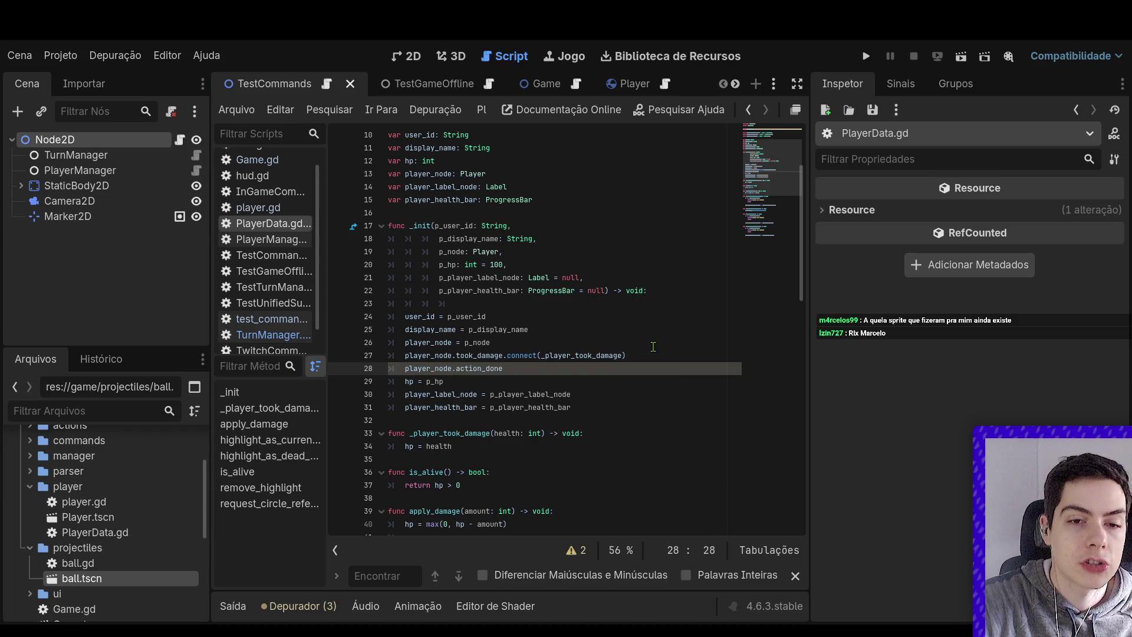
{"action": "type", "text": ".con"}
{"action": "key", "text": "Return"}
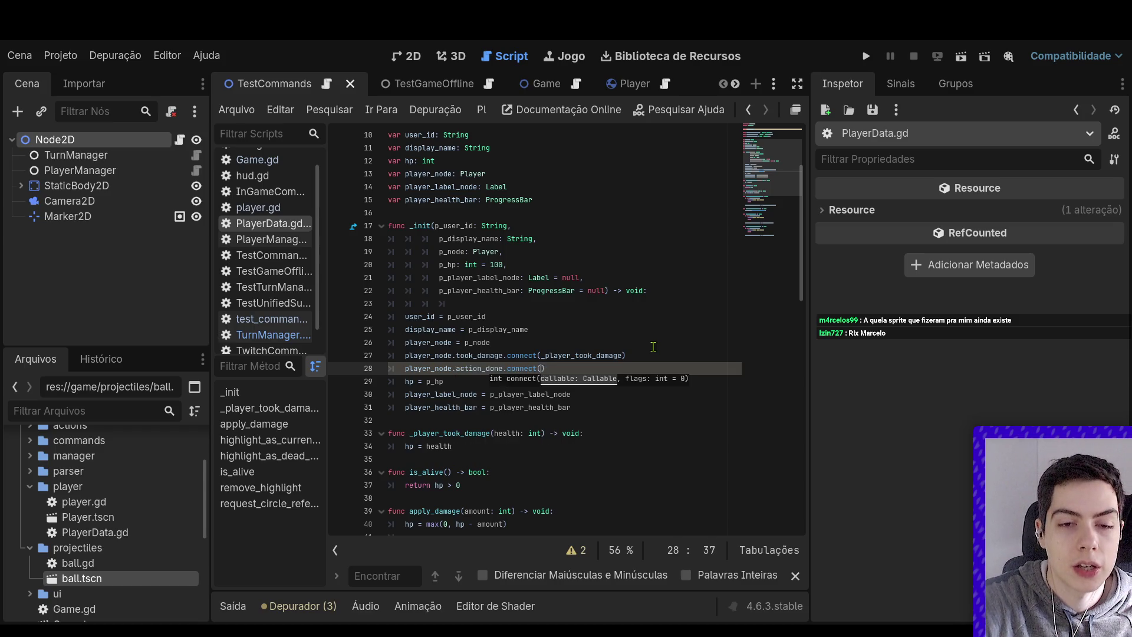
{"action": "type", "text": "func()"}
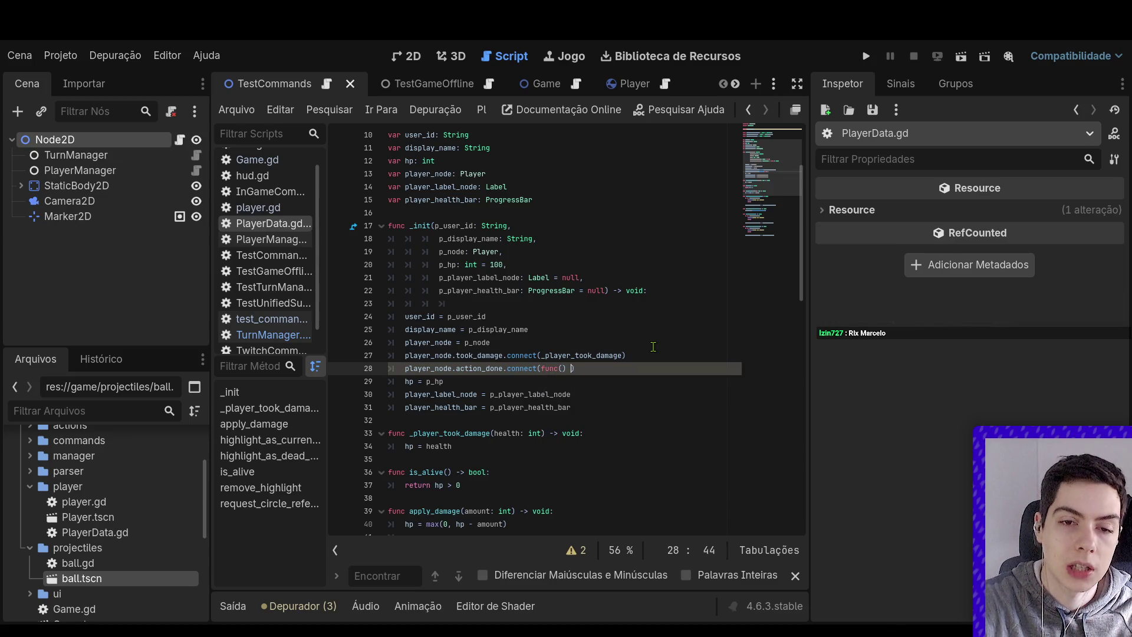
{"action": "key", "text": "BackSpace"}
{"action": "type", "text": ": "}
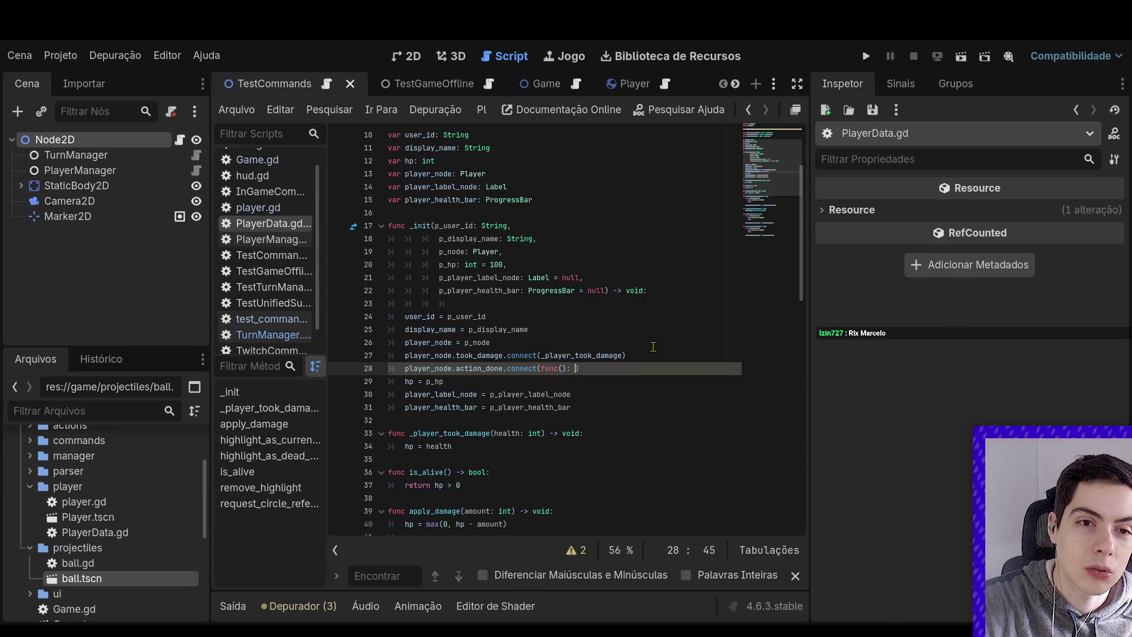
{"action": "type", "text": "a"}
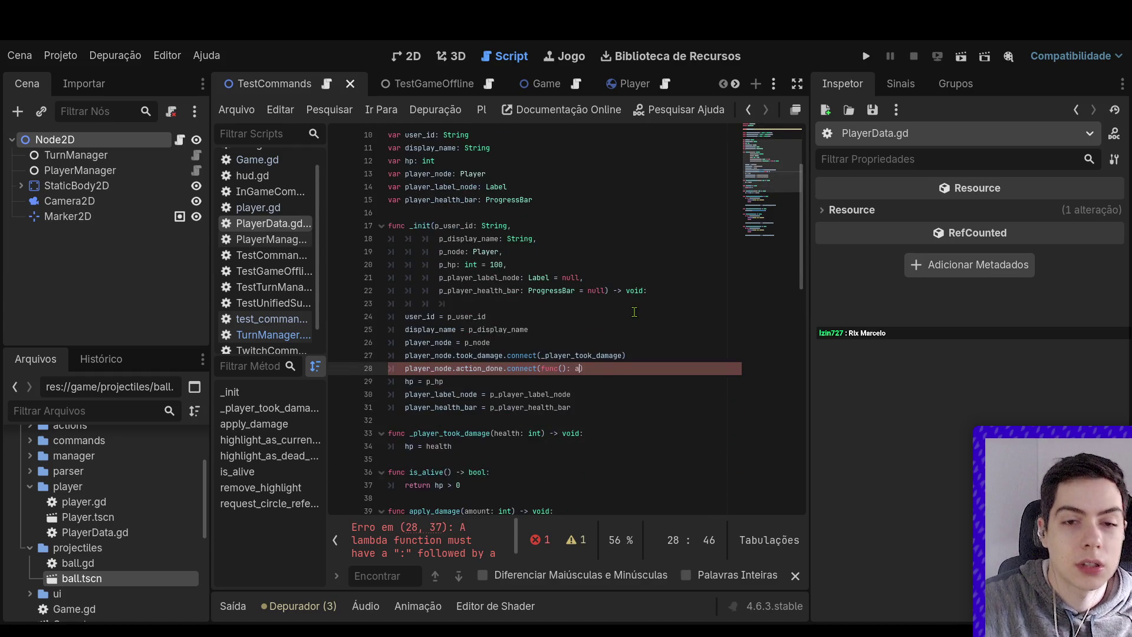
{"action": "type", "text": "ction_done.emit("}
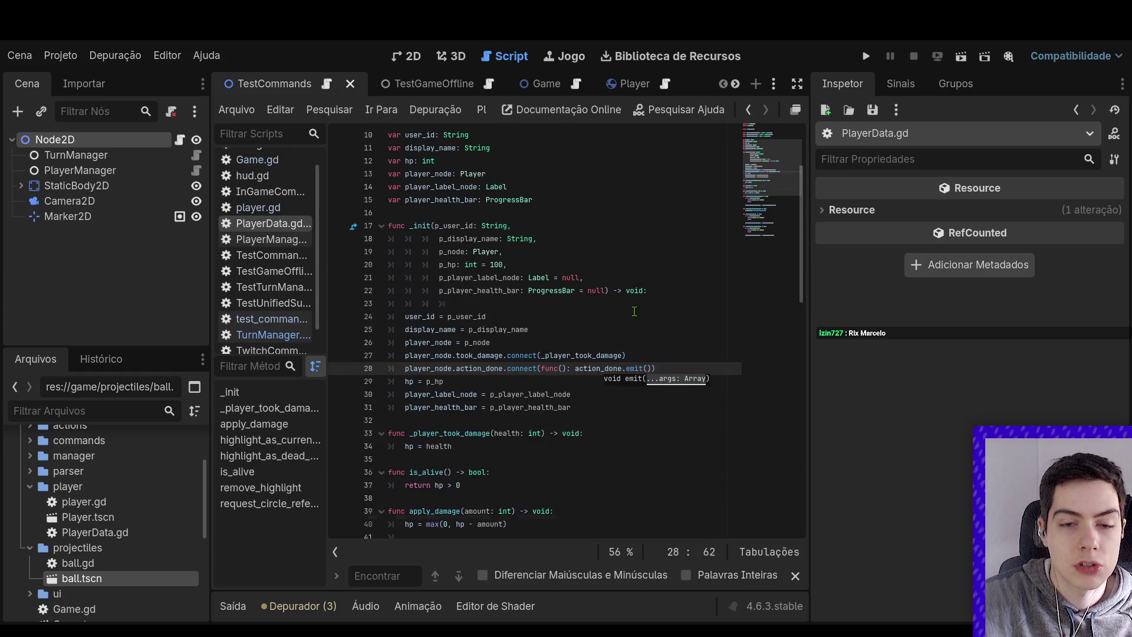
{"action": "left_click", "coordinate": [634, 311]}
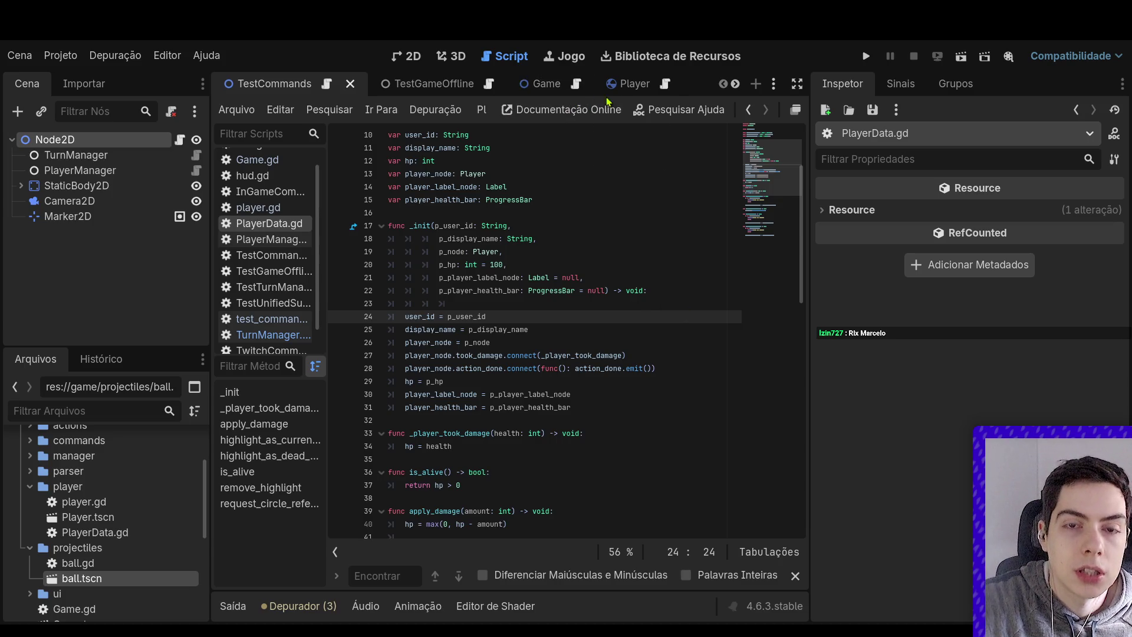
{"action": "left_click", "coordinate": [535, 95]}
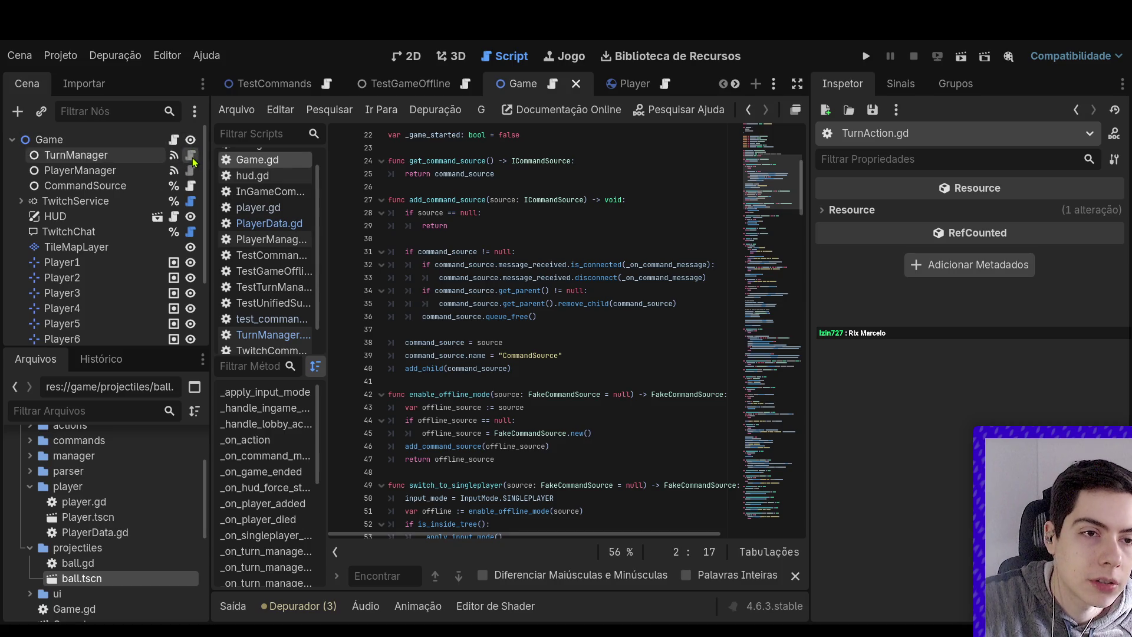
Complete TurnManager line 104 as 'await _current.action_done' and run the game
{"action": "left_click", "coordinate": [190, 155]}
{"action": "scroll", "coordinate": [571, 350], "scroll_direction": "down", "scroll_amount": 8}
{"action": "scroll", "coordinate": [572, 350], "scroll_direction": "down", "scroll_amount": 4}
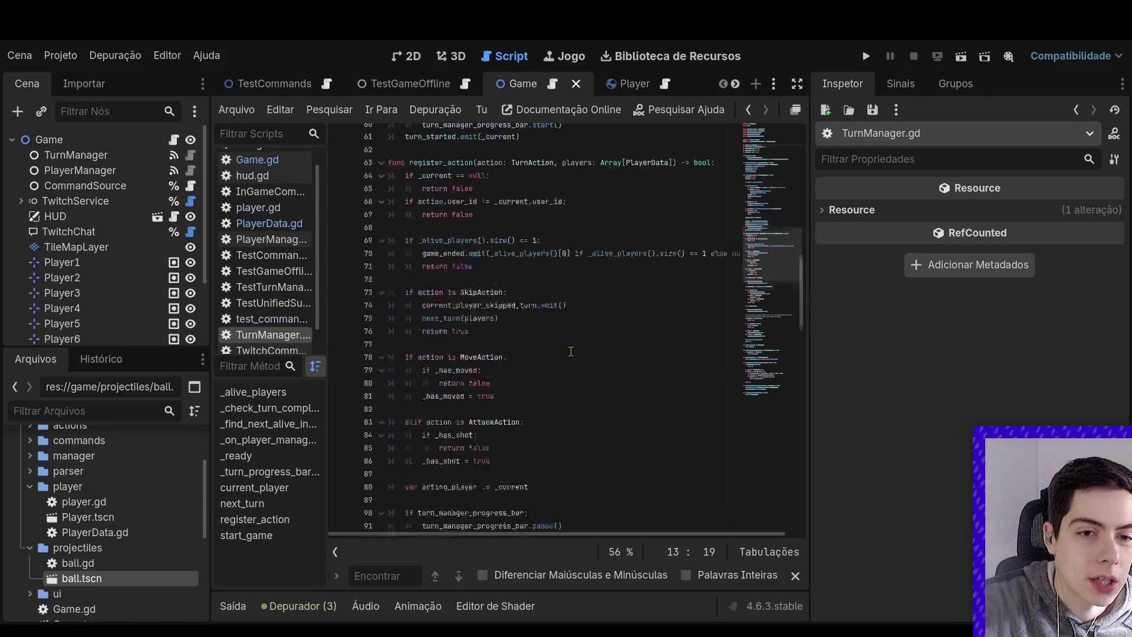
{"action": "scroll", "coordinate": [572, 349], "scroll_direction": "down", "scroll_amount": 9}
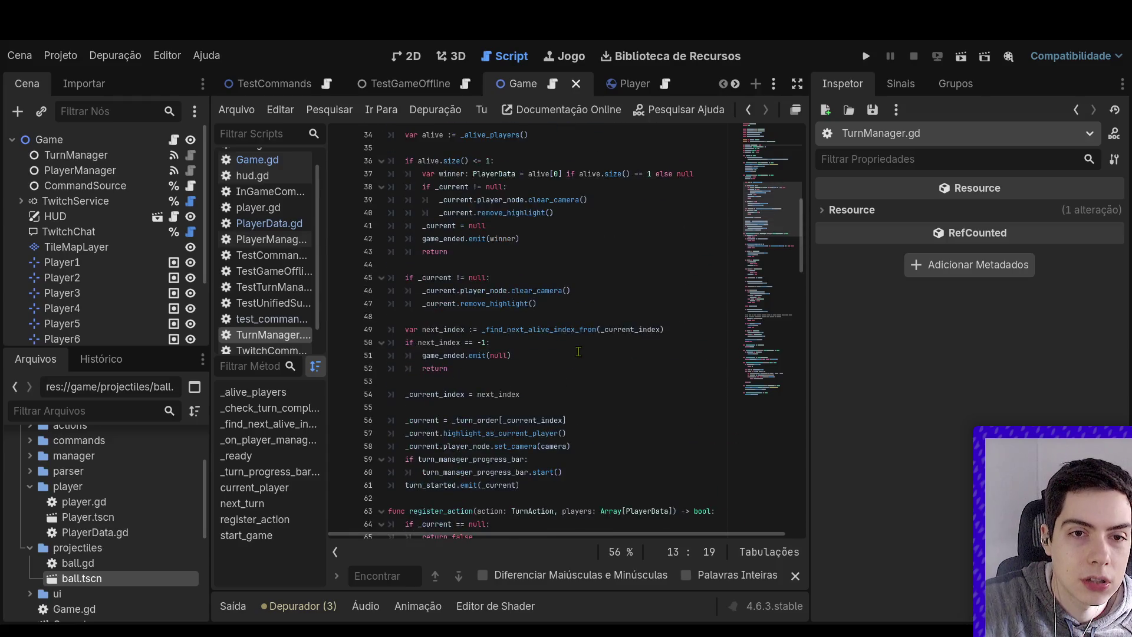
{"action": "scroll", "coordinate": [589, 359], "scroll_direction": "down", "scroll_amount": 4}
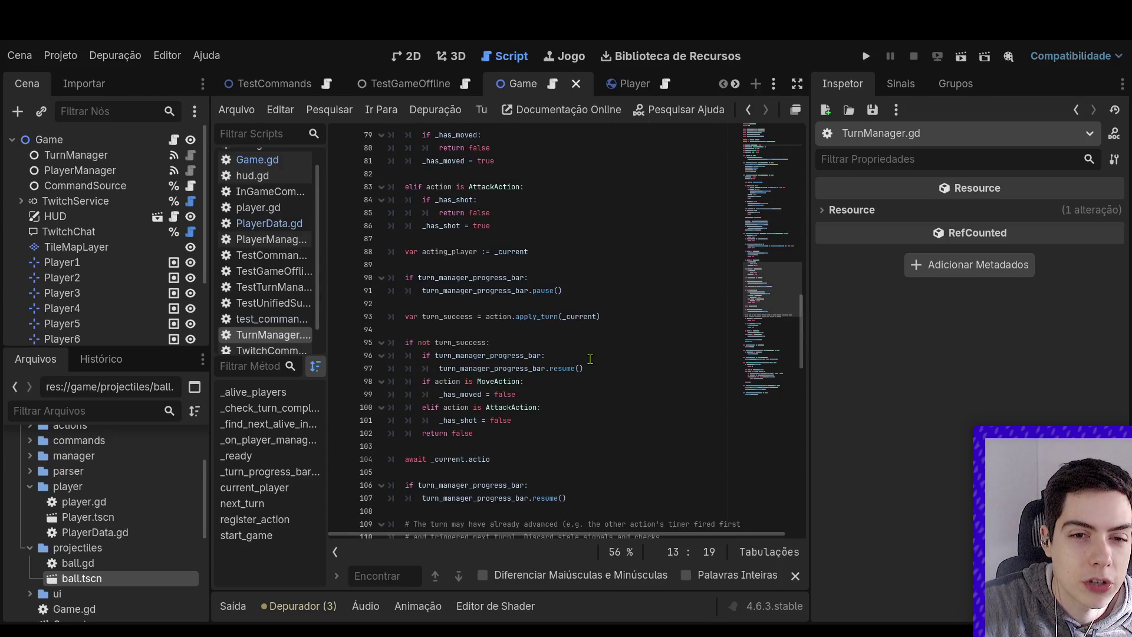
{"action": "scroll", "coordinate": [589, 359], "scroll_direction": "down", "scroll_amount": 5}
{"action": "left_click", "coordinate": [513, 271]}
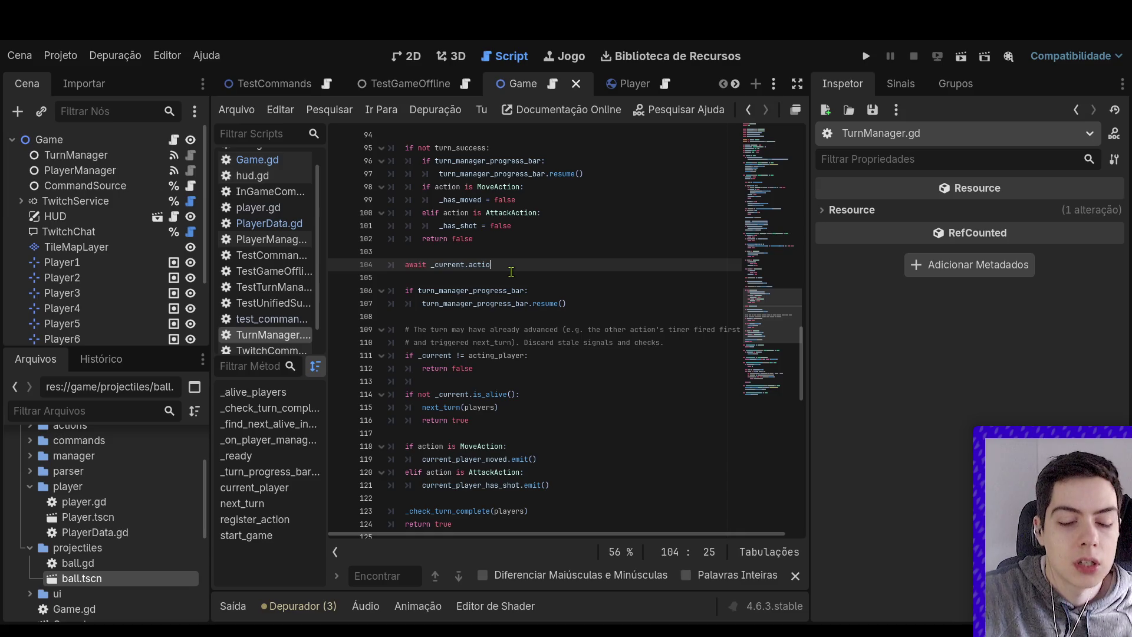
{"action": "key", "text": "BackSpace"}
{"action": "key", "text": "BackSpace"}
{"action": "key", "text": "BackSpace"}
{"action": "type", "text": "a"}
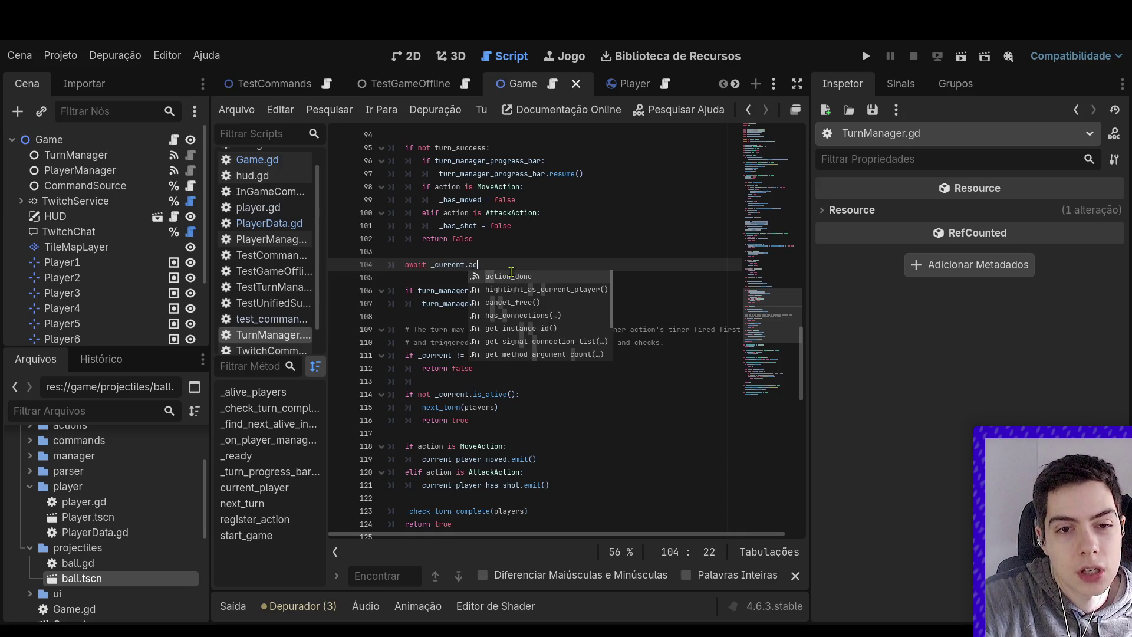
{"action": "key", "text": "Return"}
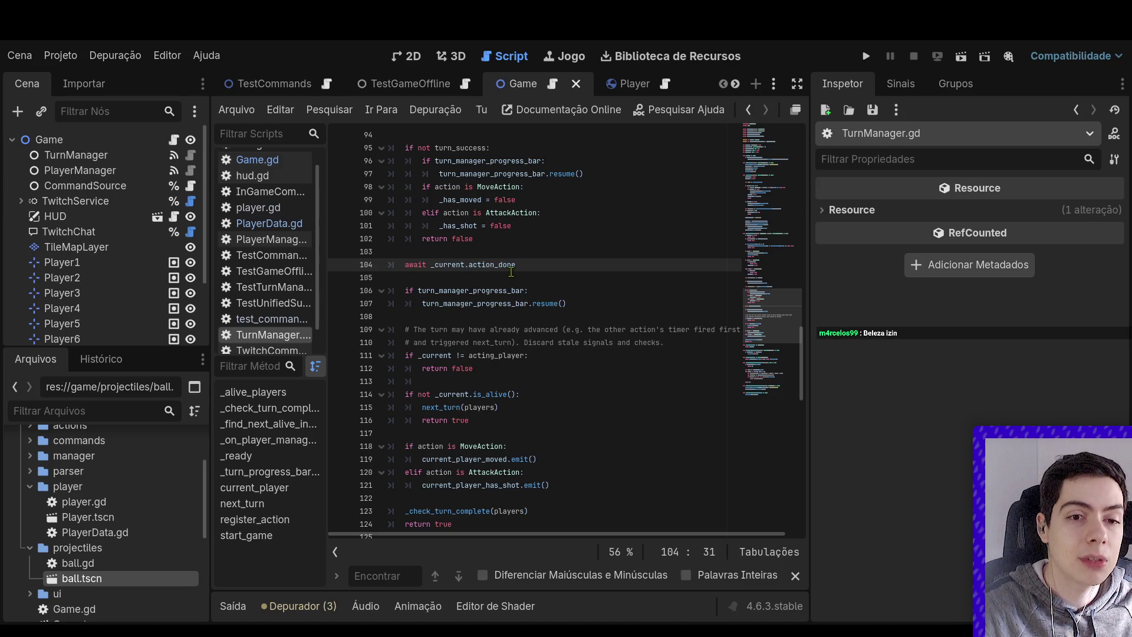
{"action": "left_click", "coordinate": [961, 56]}
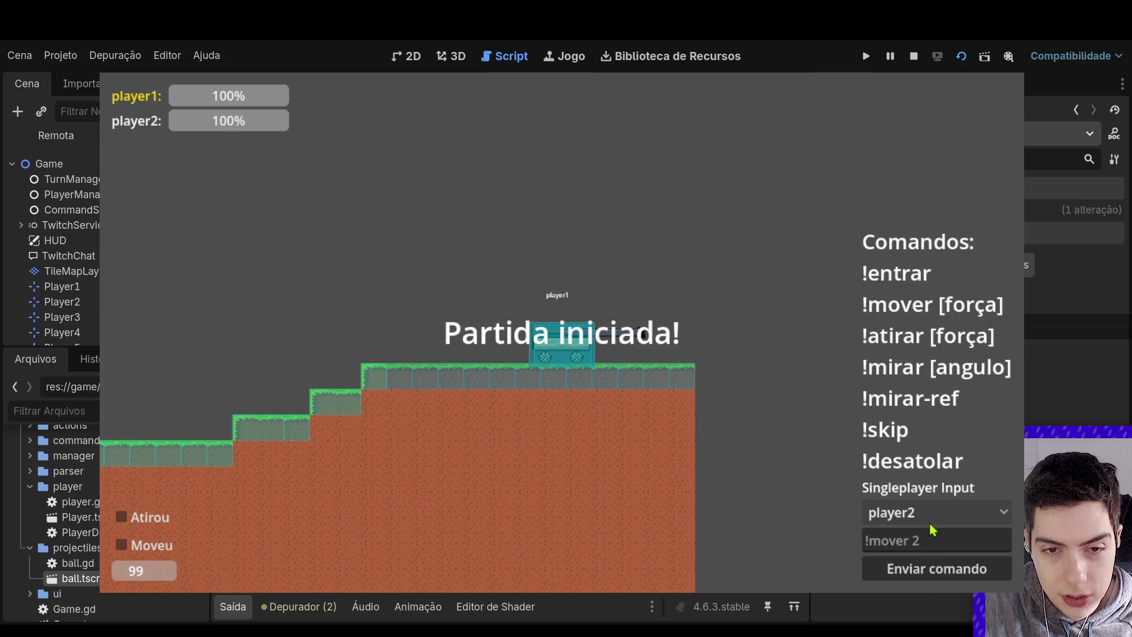
{"action": "left_click", "coordinate": [931, 519]}
{"action": "left_click", "coordinate": [933, 526]}
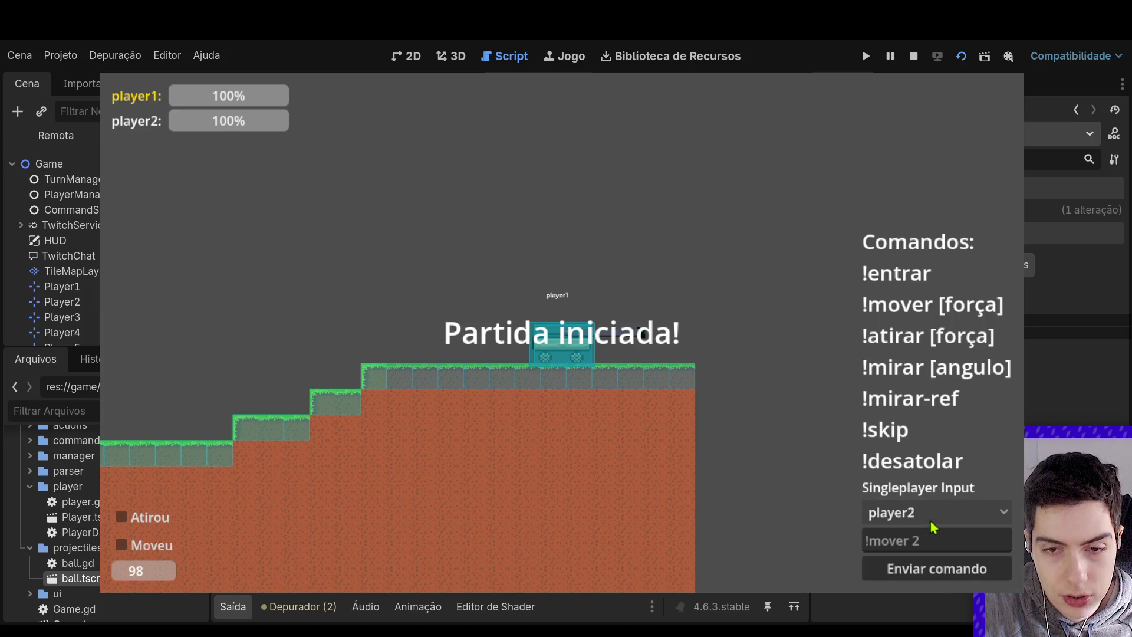
{"action": "left_click", "coordinate": [933, 527]}
{"action": "left_click", "coordinate": [935, 538]}
{"action": "left_click", "coordinate": [936, 544]}
{"action": "type", "text": "!o"}
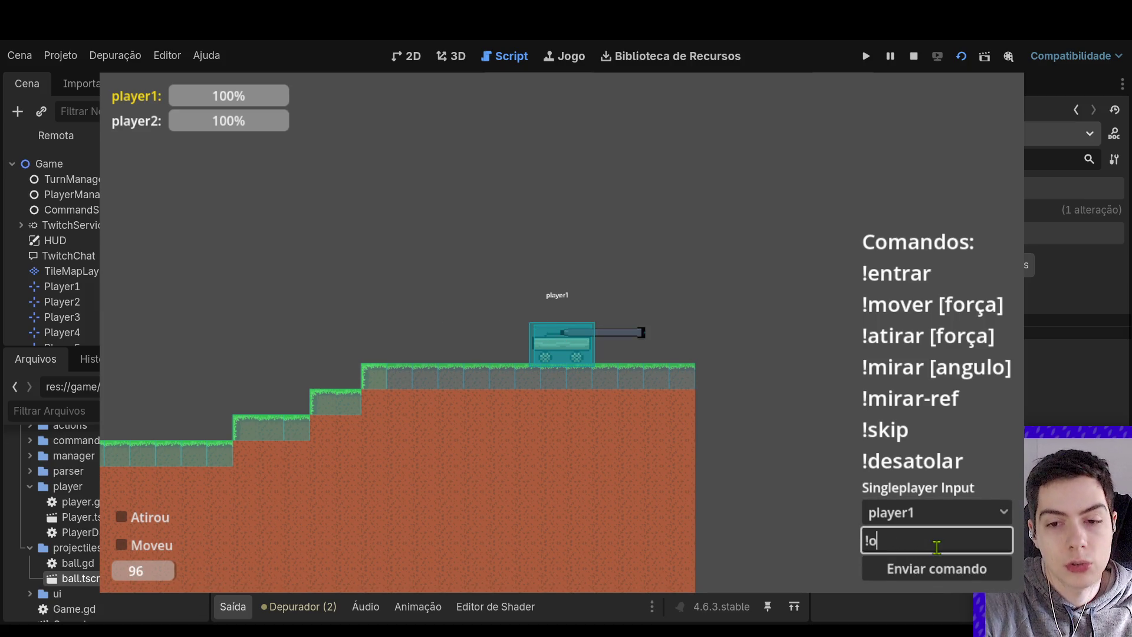
{"action": "key", "text": "BackSpace"}
{"action": "type", "text": "mover 2"}
{"action": "left_click", "coordinate": [935, 568]}
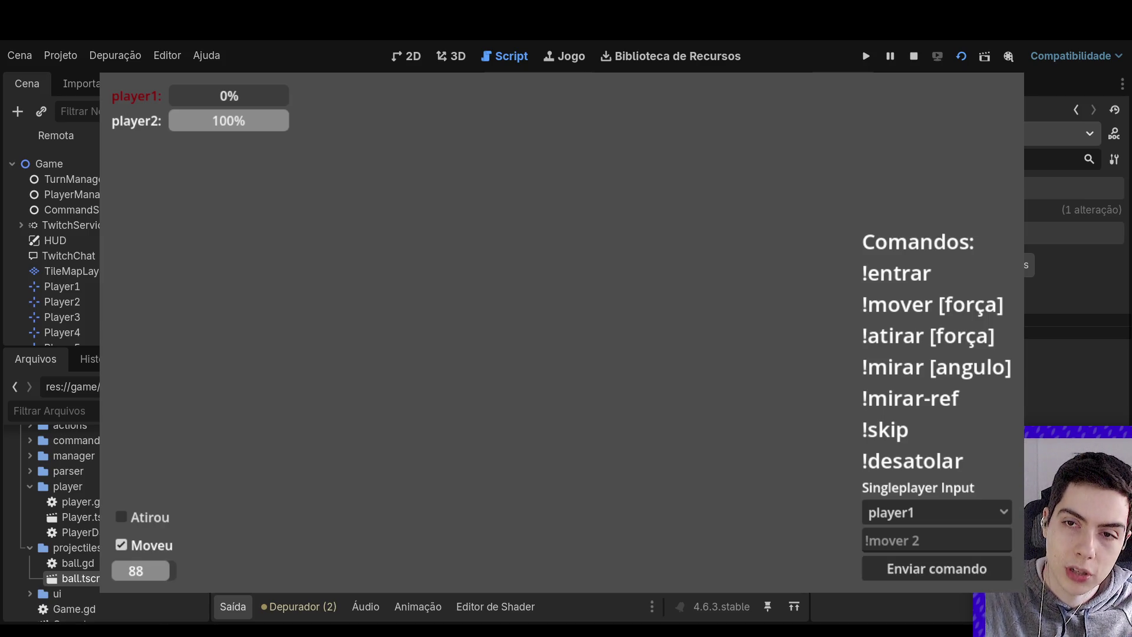
{"action": "left_click", "coordinate": [914, 56]}
{"action": "left_click", "coordinate": [519, 329]}
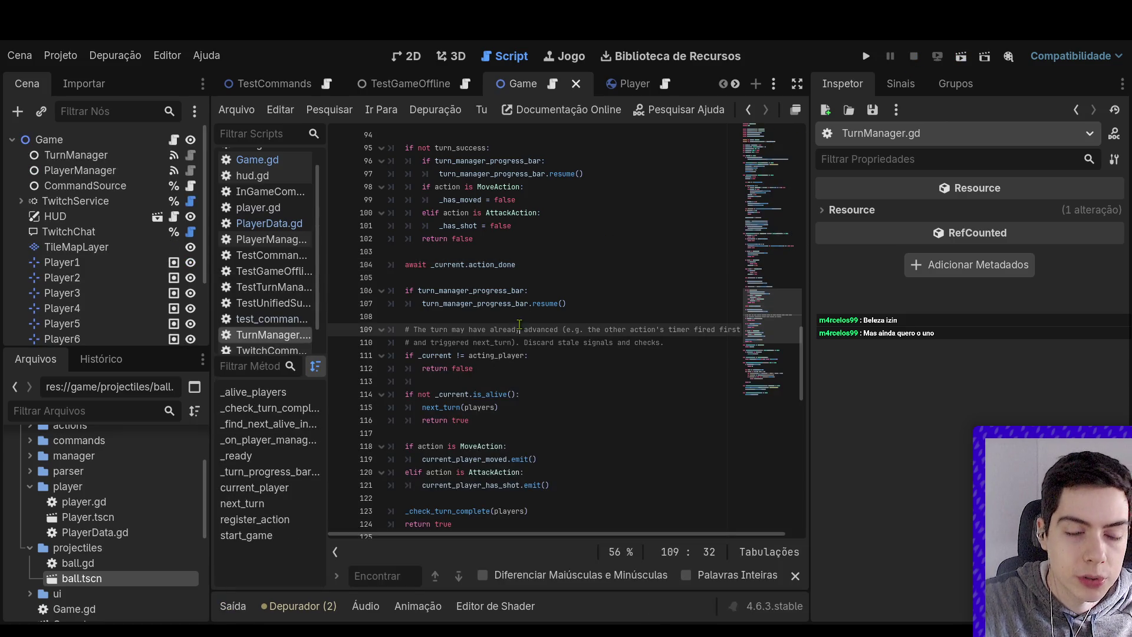
Inspect the action_done emit near line 158 in player.gd, then go back to PlayerData.gd
{"action": "left_click", "coordinate": [628, 83]}
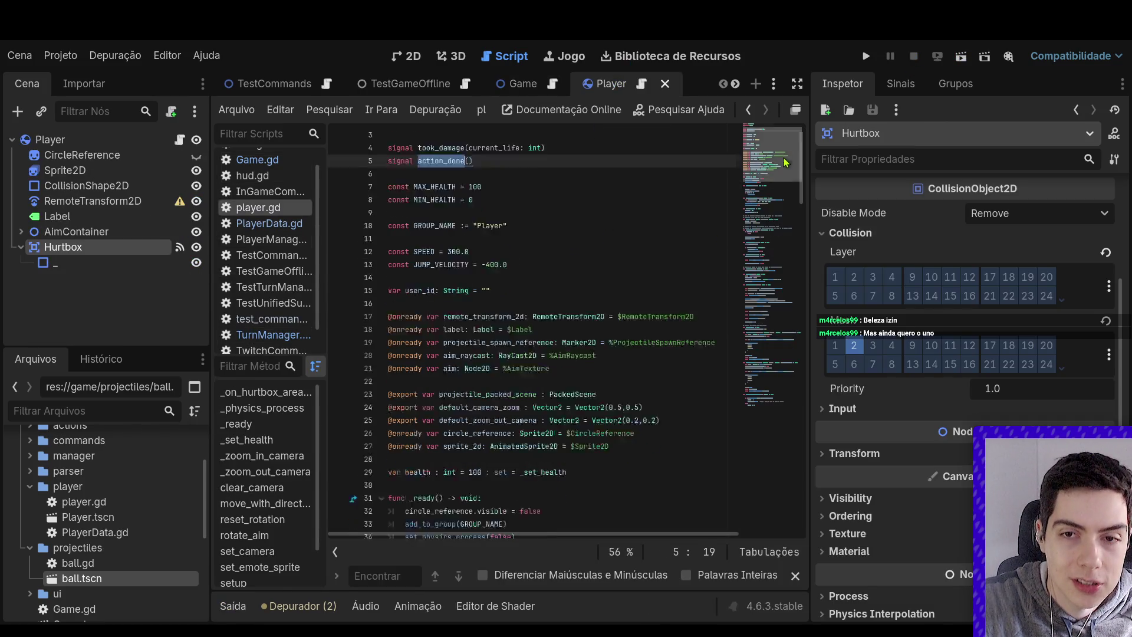
{"action": "mouse_move", "coordinate": [758, 220]}
{"action": "left_mouse_down"}
{"action": "mouse_move", "coordinate": [778, 434]}
{"action": "mouse_move", "coordinate": [783, 412]}
{"action": "left_mouse_up"}
{"action": "left_click", "coordinate": [473, 294]}
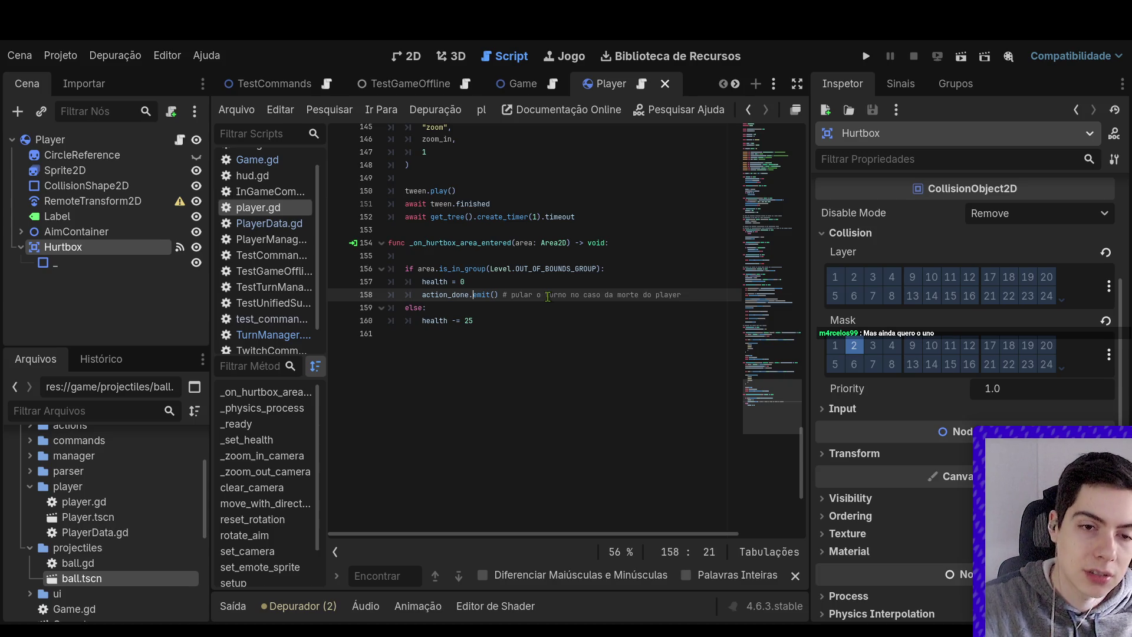
{"action": "left_click", "coordinate": [638, 280]}
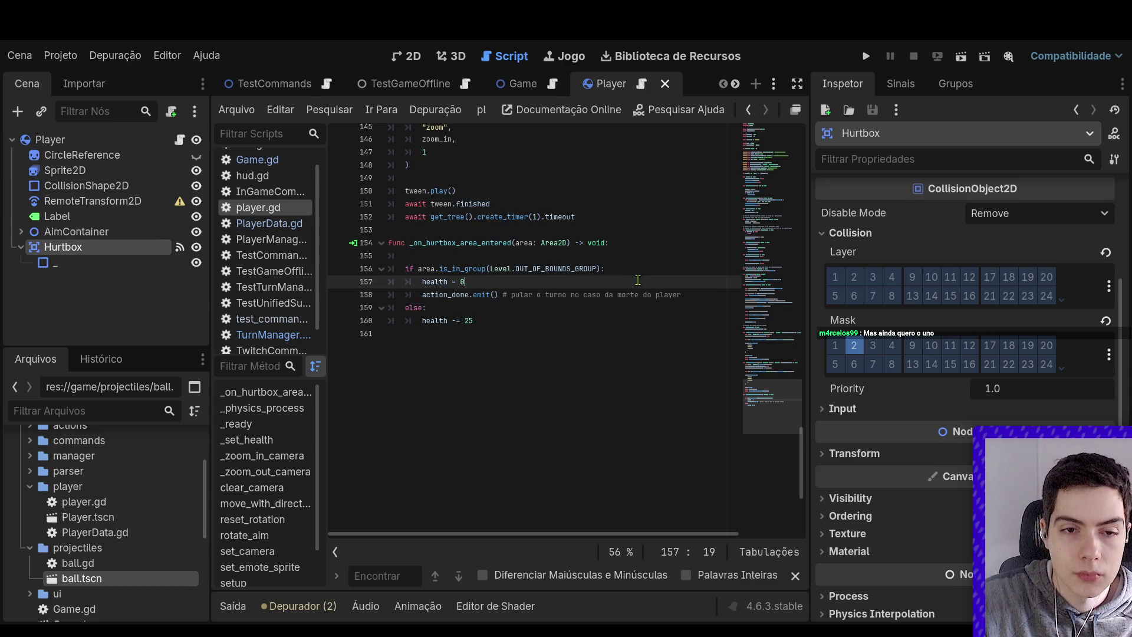
{"action": "left_click", "coordinate": [519, 84]}
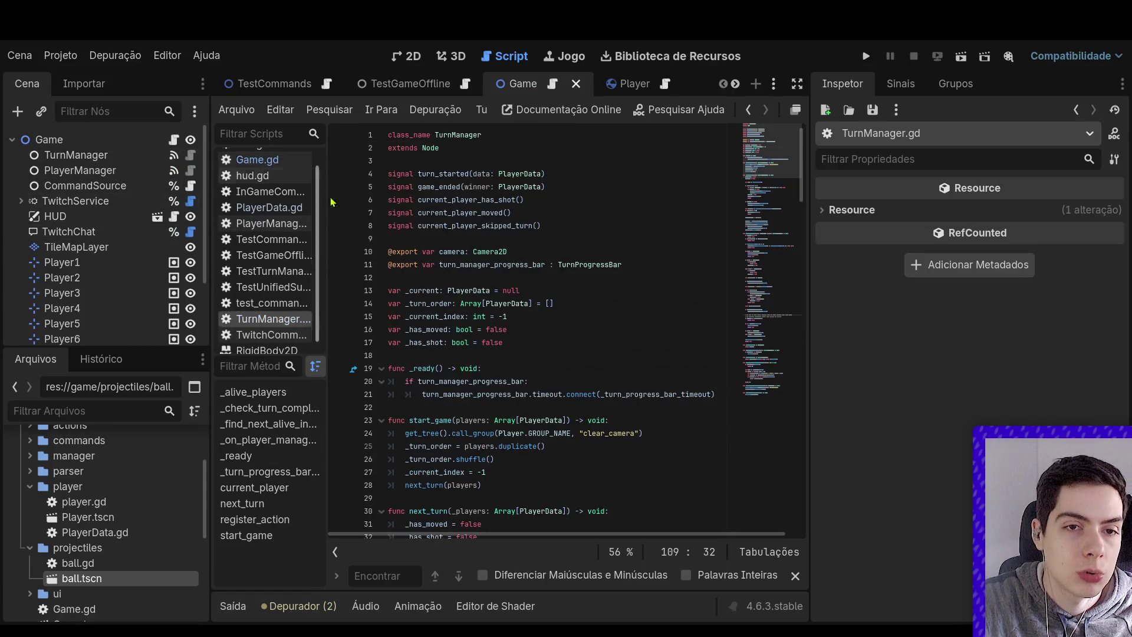
{"action": "left_click", "coordinate": [469, 290], "text": "ctrl"}
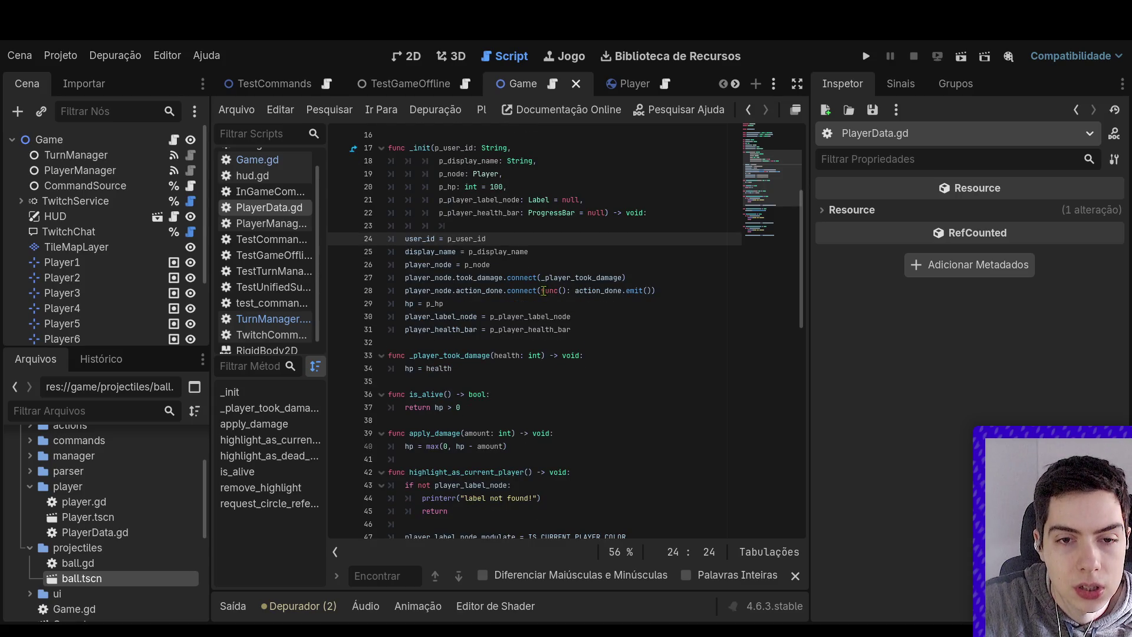
Expand the action_done lambda with print("acao terminada") before the emit, save, and run the game
{"action": "left_click", "coordinate": [543, 290]}
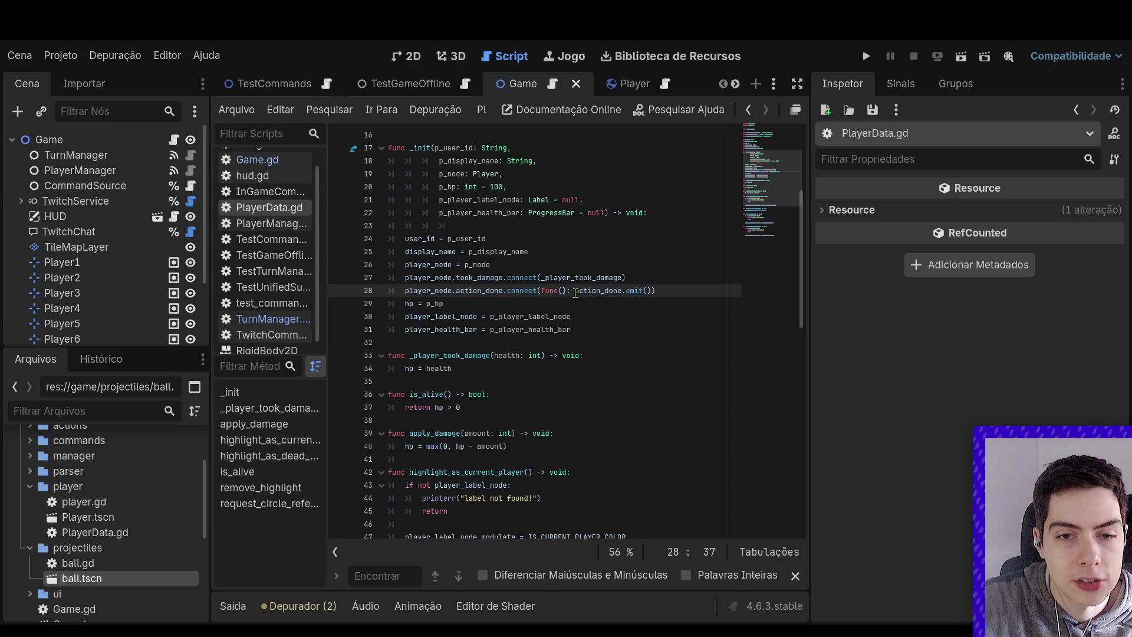
{"action": "key", "text": "Return"}
{"action": "left_click", "coordinate": [559, 291]}
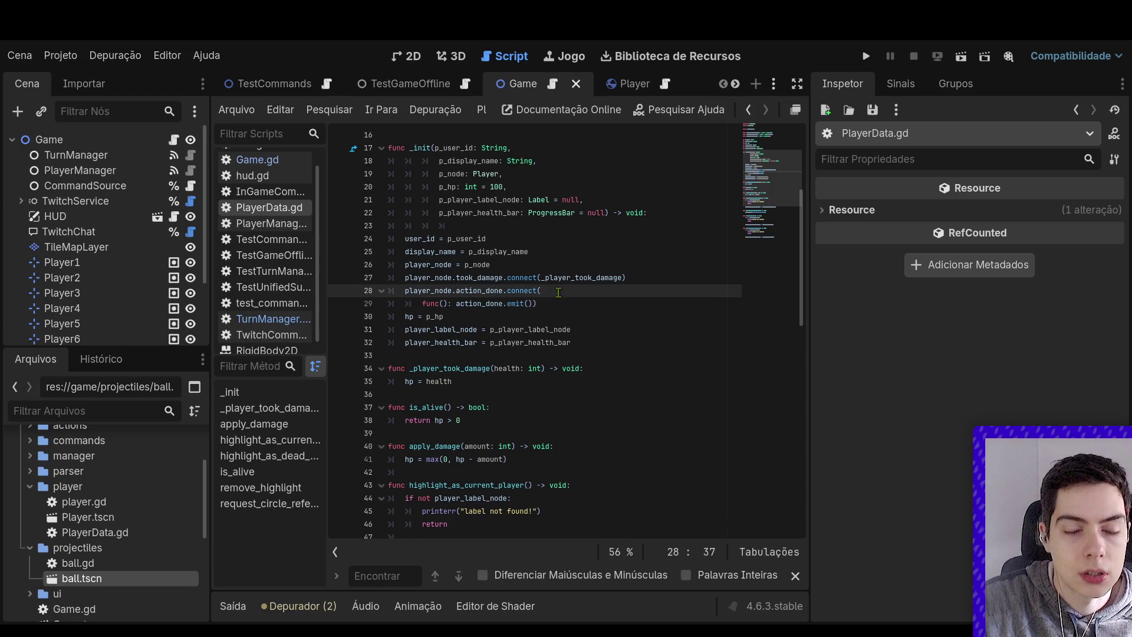
{"action": "left_click", "coordinate": [533, 304]}
{"action": "key", "text": "Return"}
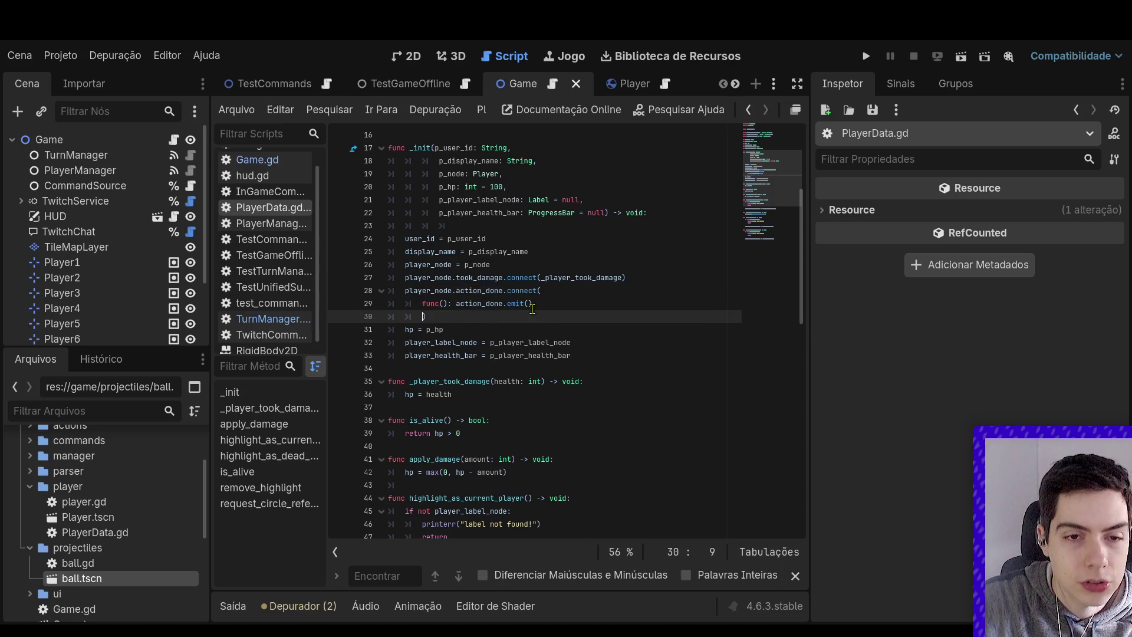
{"action": "left_click", "coordinate": [453, 304]}
{"action": "key", "text": "Return"}
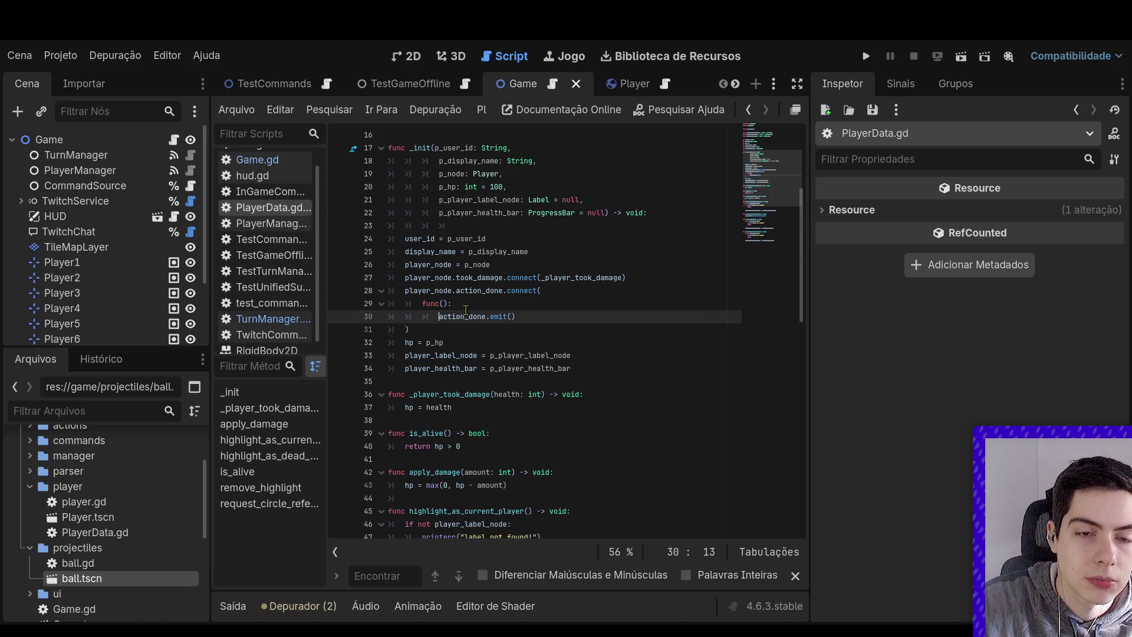
{"action": "key", "text": "Return"}
{"action": "key", "text": "Up"}
{"action": "type", "text": "print(\"a"}
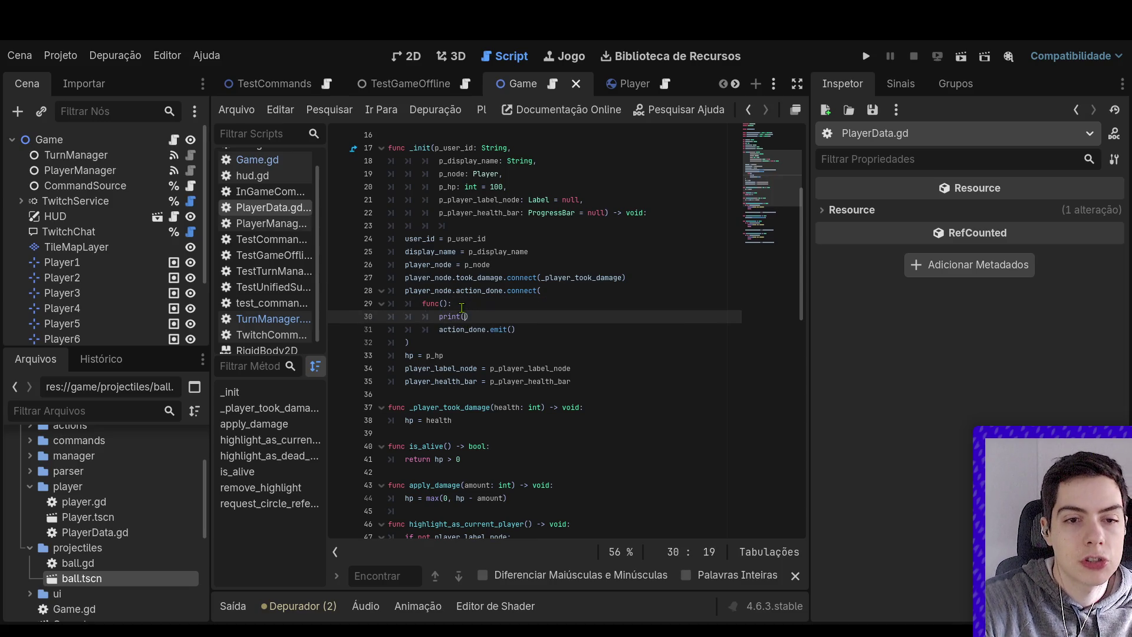
{"action": "type", "text": "cao terminada"}
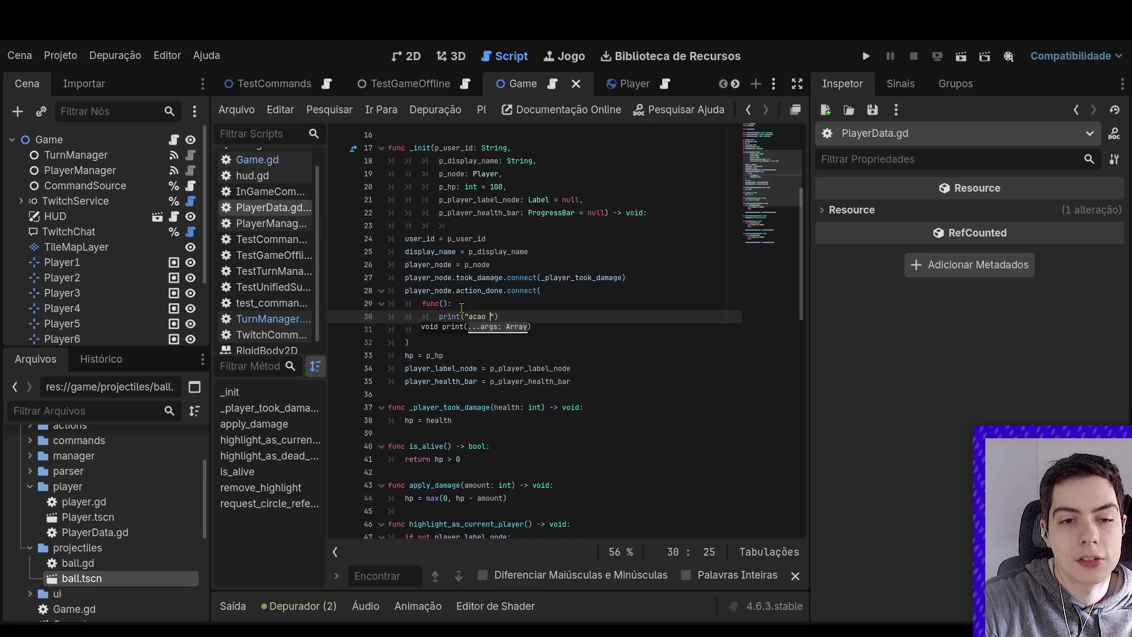
{"action": "key", "text": "ctrl+s"}
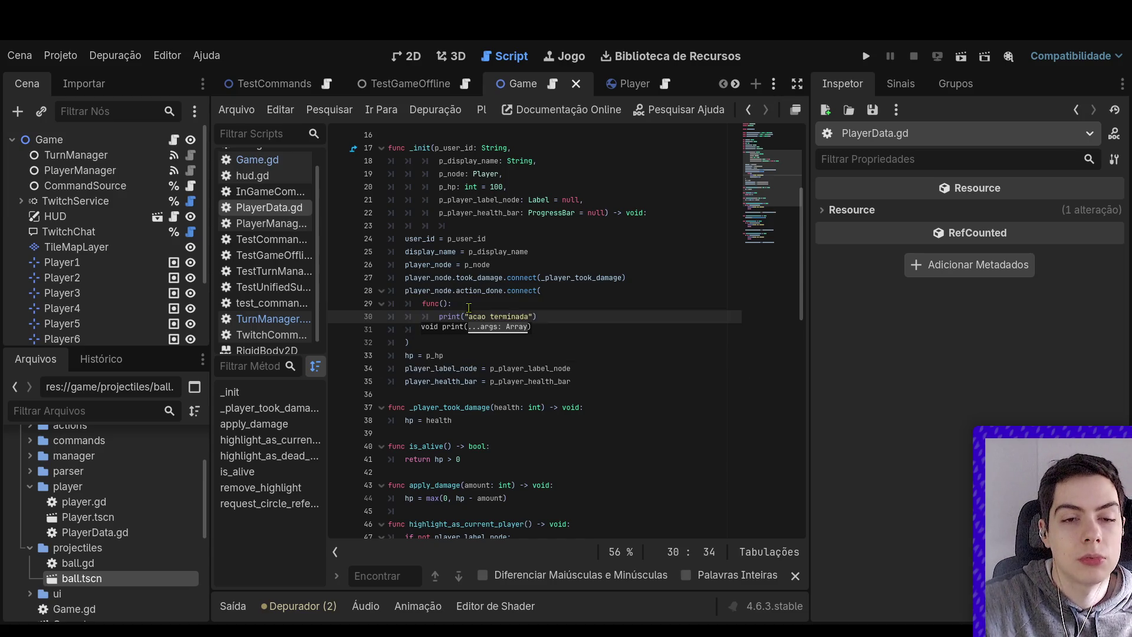
{"action": "left_click", "coordinate": [462, 305]}
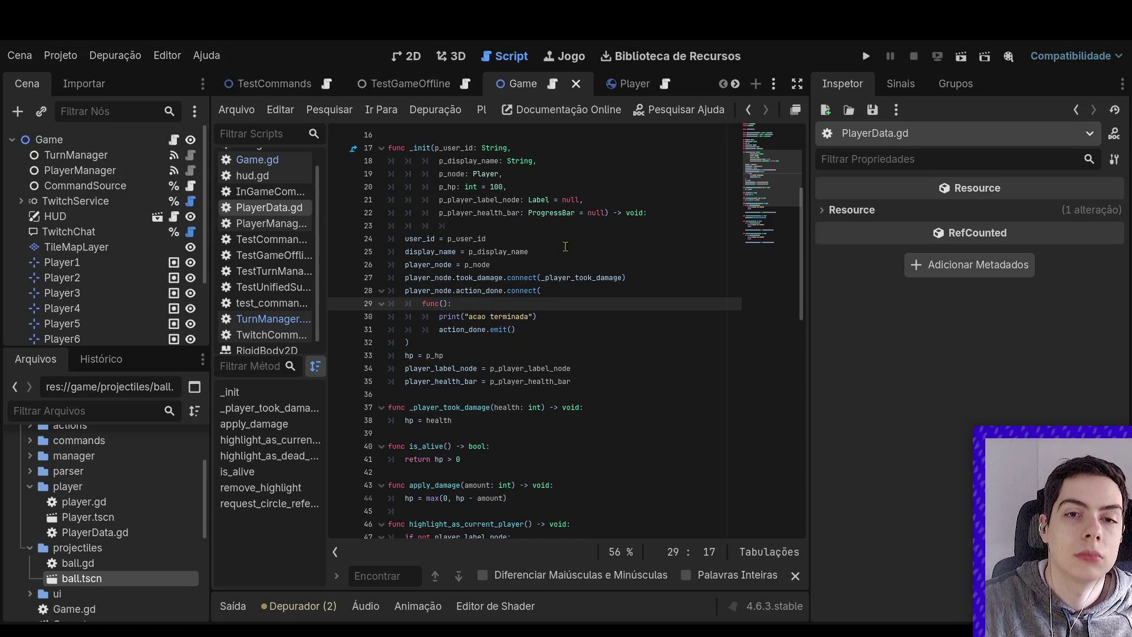
{"action": "left_click", "coordinate": [961, 57]}
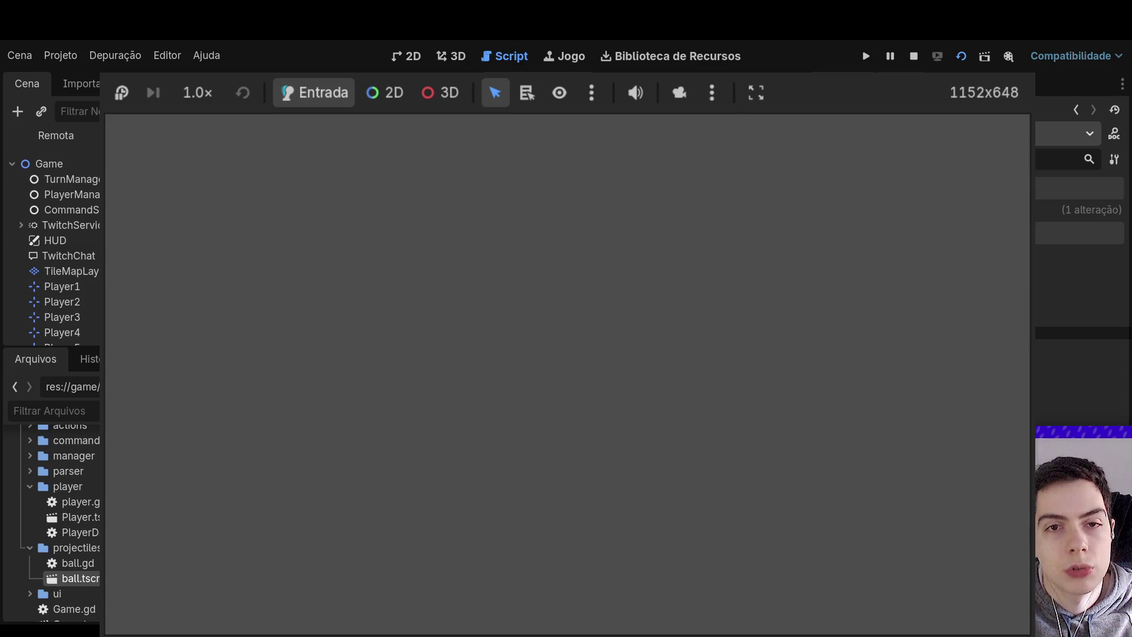
Restart the running game from the embedded game toolbar
{"action": "left_click", "coordinate": [959, 62]}
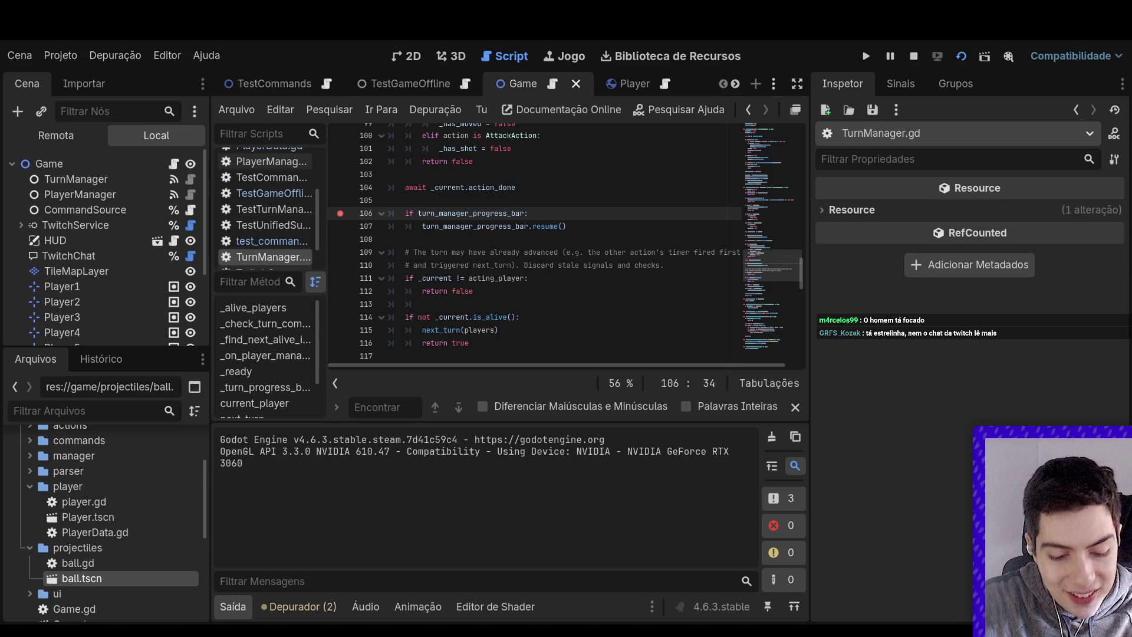
Select player2 and send !entrar to join the match
{"action": "left_click", "coordinate": [937, 512]}
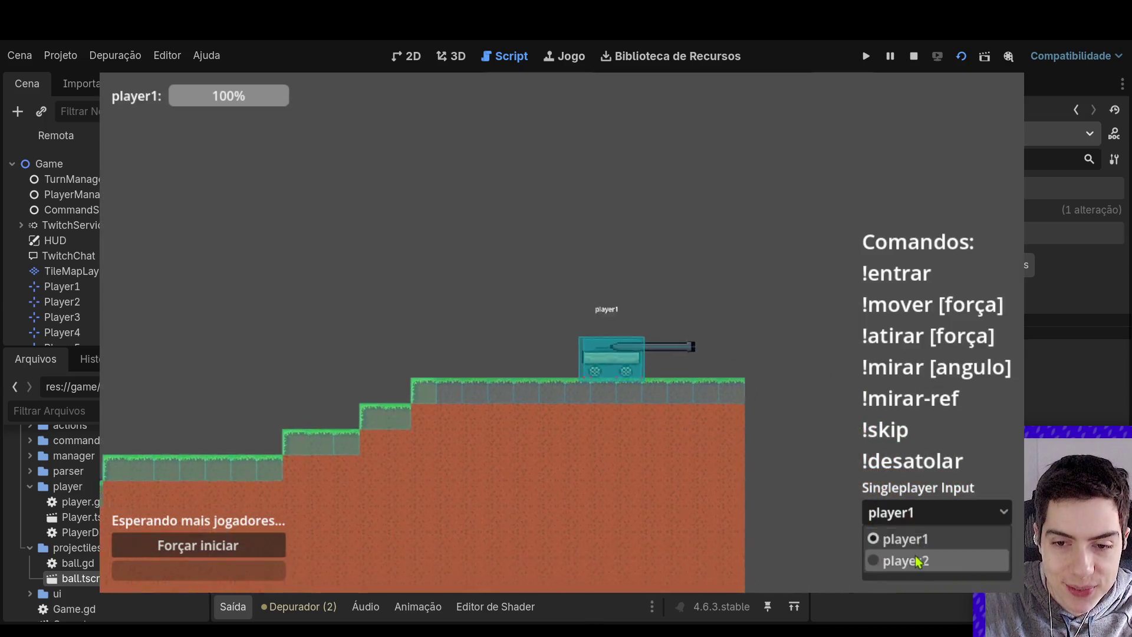
{"action": "left_click", "coordinate": [902, 558]}
{"action": "left_click", "coordinate": [915, 541]}
{"action": "type", "text": "!entrar"}
{"action": "left_click", "coordinate": [920, 568]}
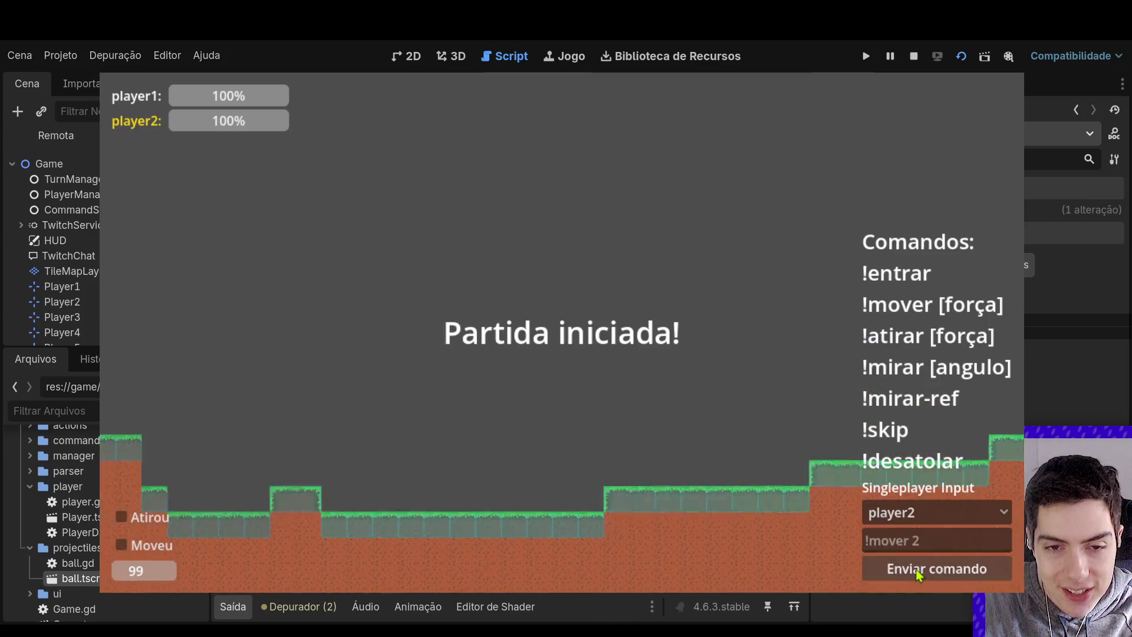
Send '!mirar 150' as player2 to aim the cannon
{"action": "left_click", "coordinate": [926, 512]}
{"action": "left_click", "coordinate": [917, 560]}
{"action": "left_click", "coordinate": [919, 545]}
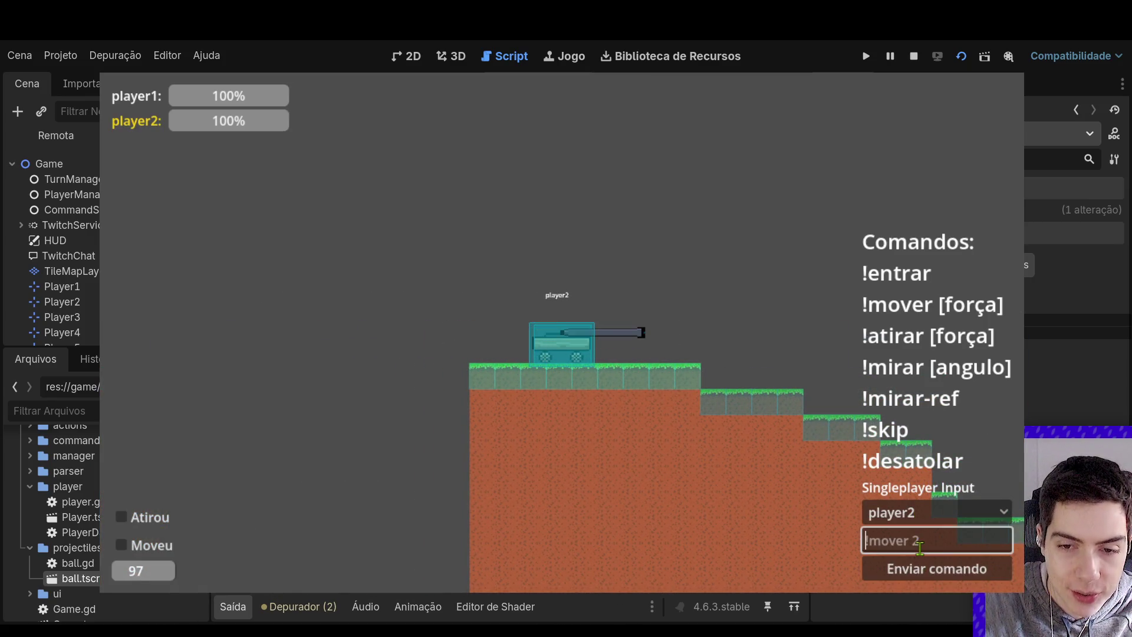
{"action": "type", "text": "!en"}
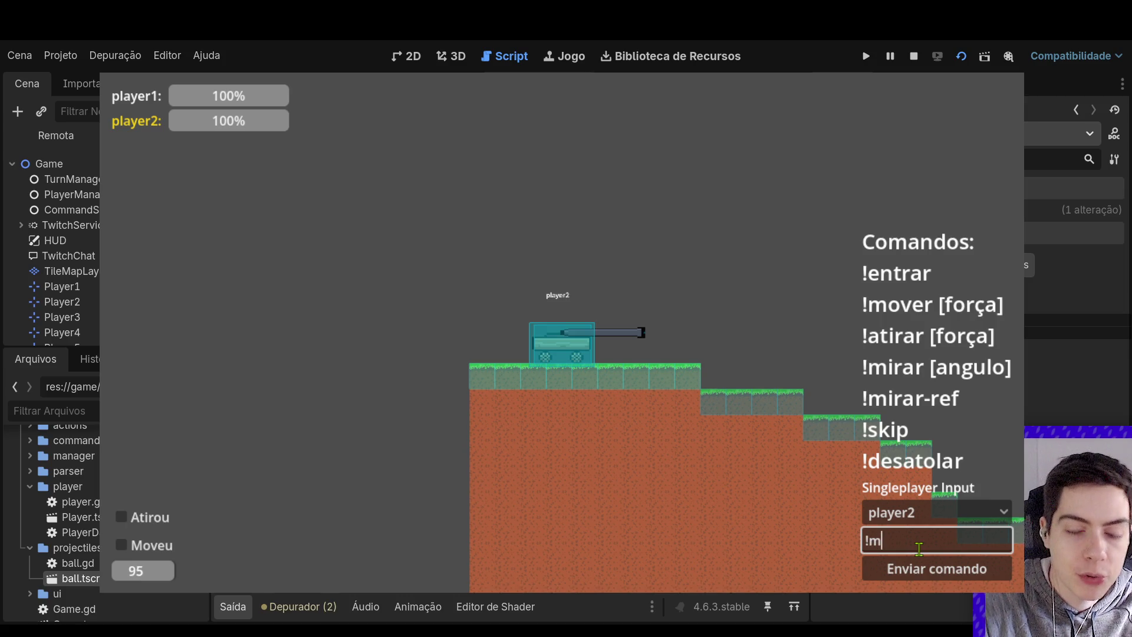
{"action": "type", "text": "trar"}
{"action": "key", "text": "BackSpace"}
{"action": "key", "text": "BackSpace"}
{"action": "key", "text": "BackSpace"}
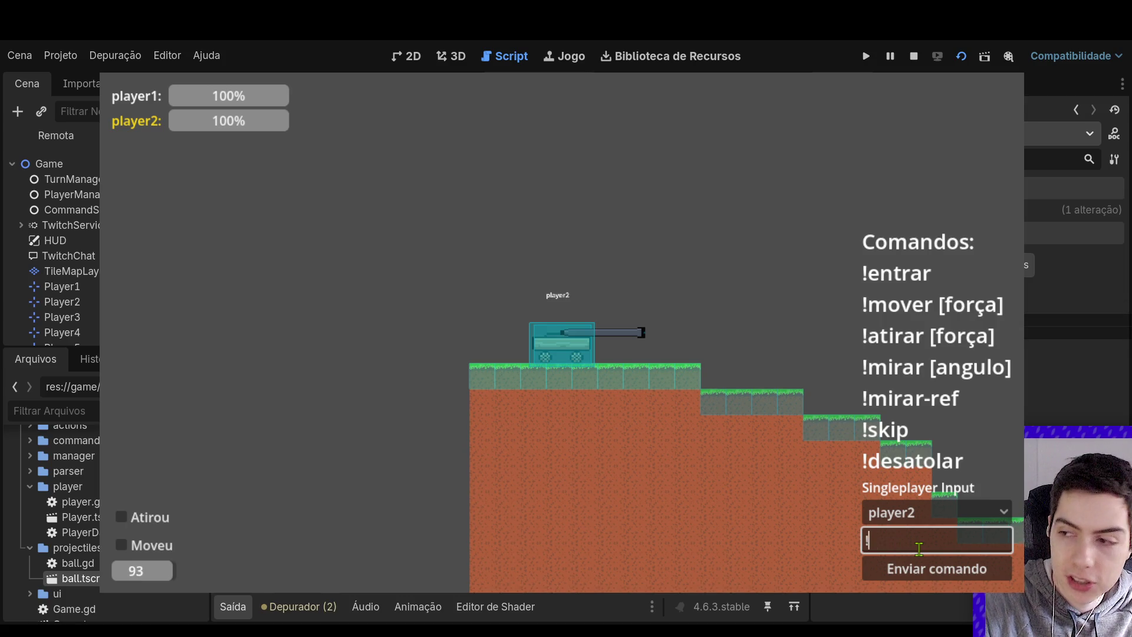
{"action": "type", "text": "mirar 150"}
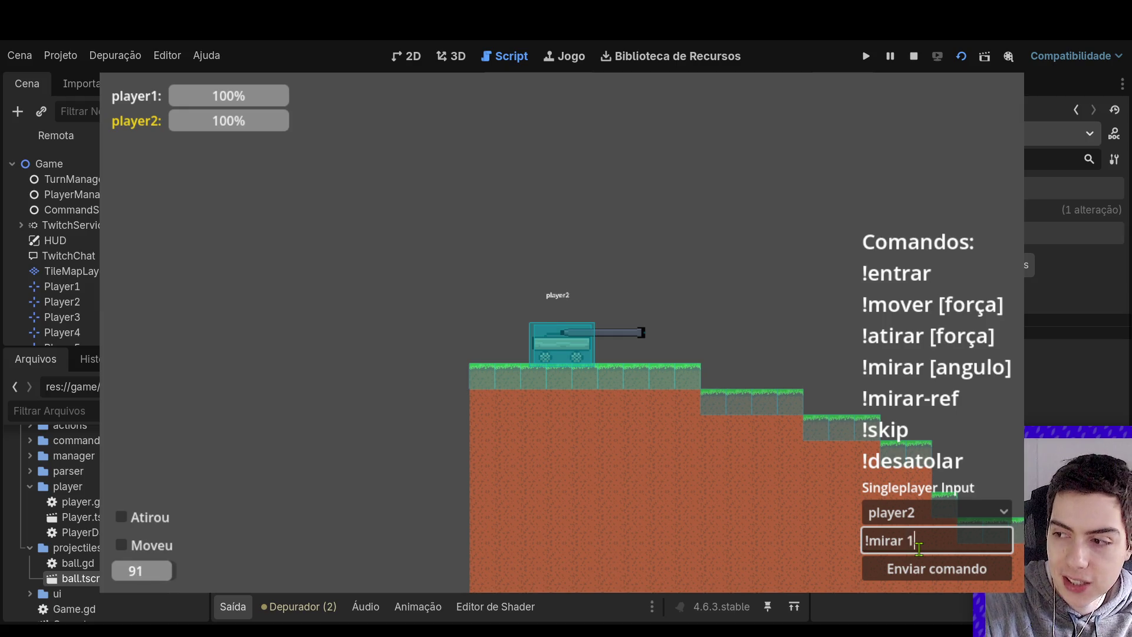
{"action": "key", "text": "Return"}
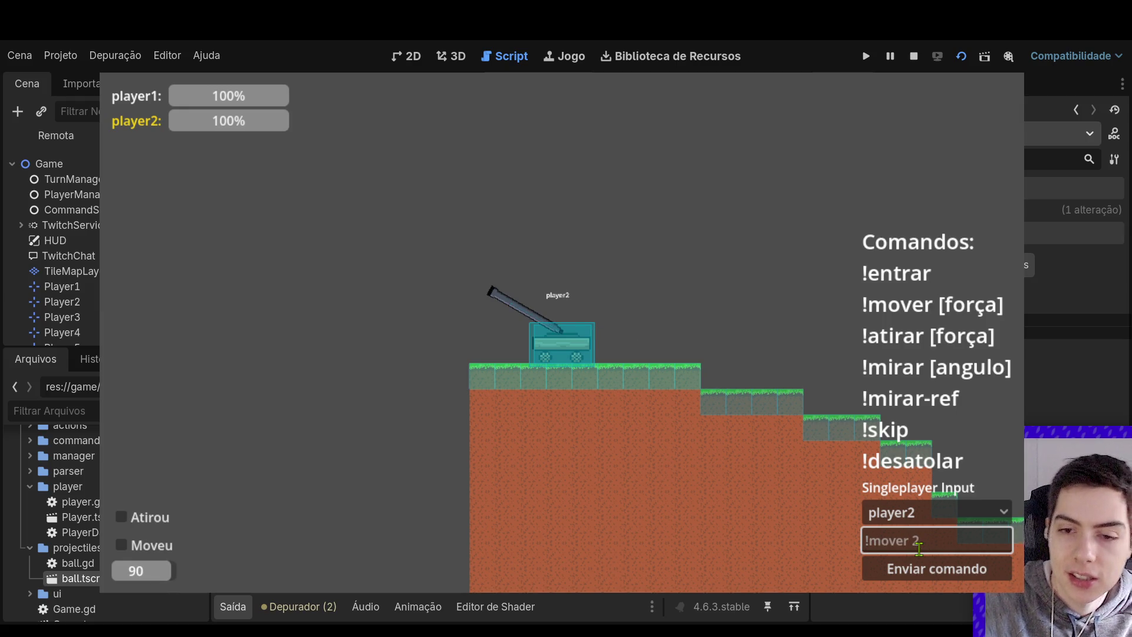
Send '!mover 2' as player2, then stop the game
{"action": "type", "text": "!"}
{"action": "type", "text": "mov"}
{"action": "key", "text": "BackSpace"}
{"action": "type", "text": "ver 2"}
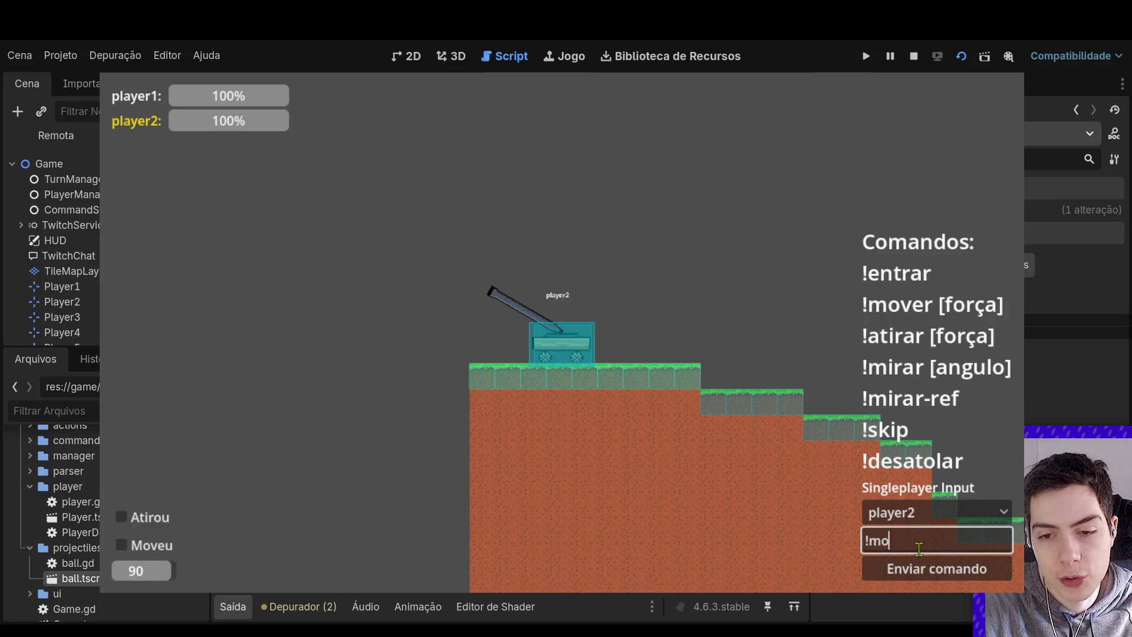
{"action": "left_click", "coordinate": [920, 568]}
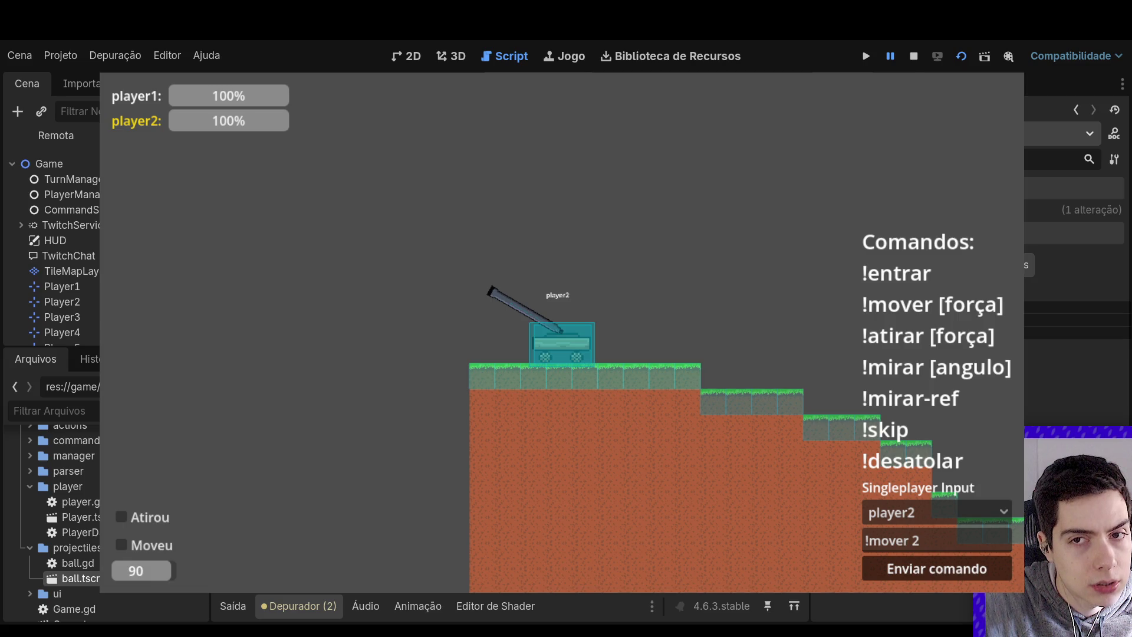
{"action": "left_click", "coordinate": [914, 56]}
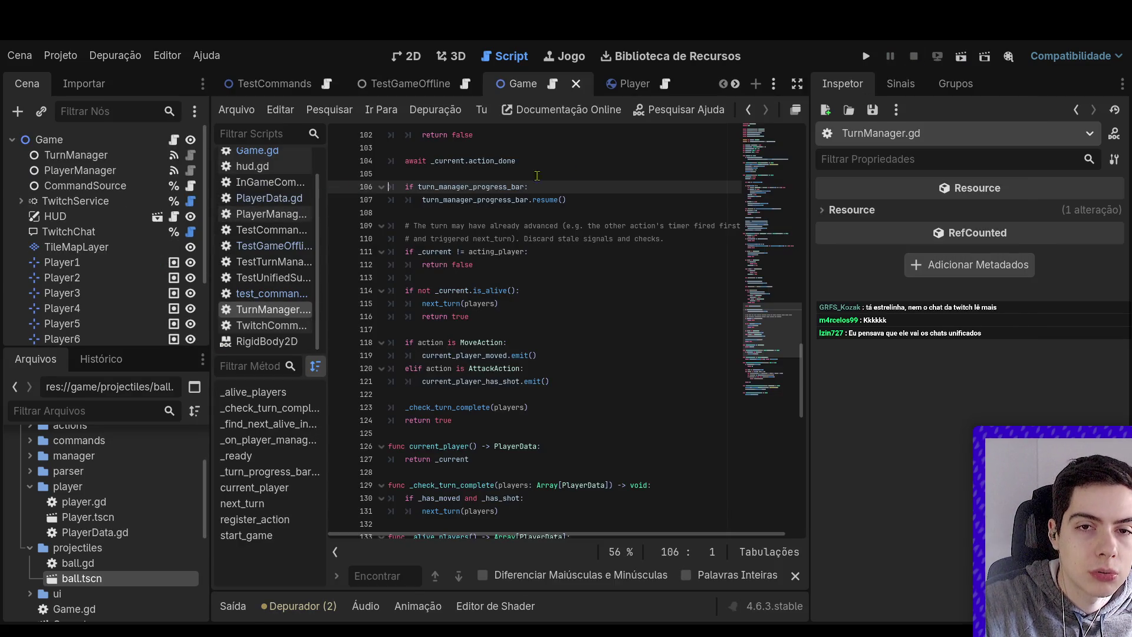
Locate the linear_velocity check code in player.gd's _physics_process
{"action": "left_click", "coordinate": [629, 83]}
{"action": "scroll", "coordinate": [527, 396], "scroll_direction": "down", "scroll_amount": 5}
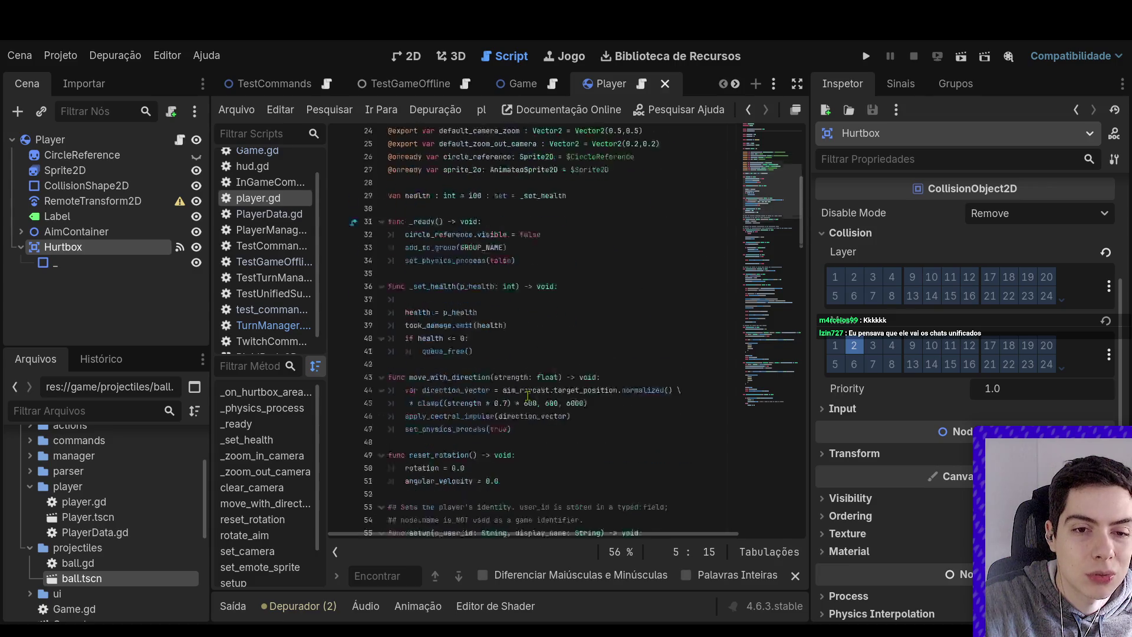
{"action": "scroll", "coordinate": [528, 396], "scroll_direction": "down", "scroll_amount": 5}
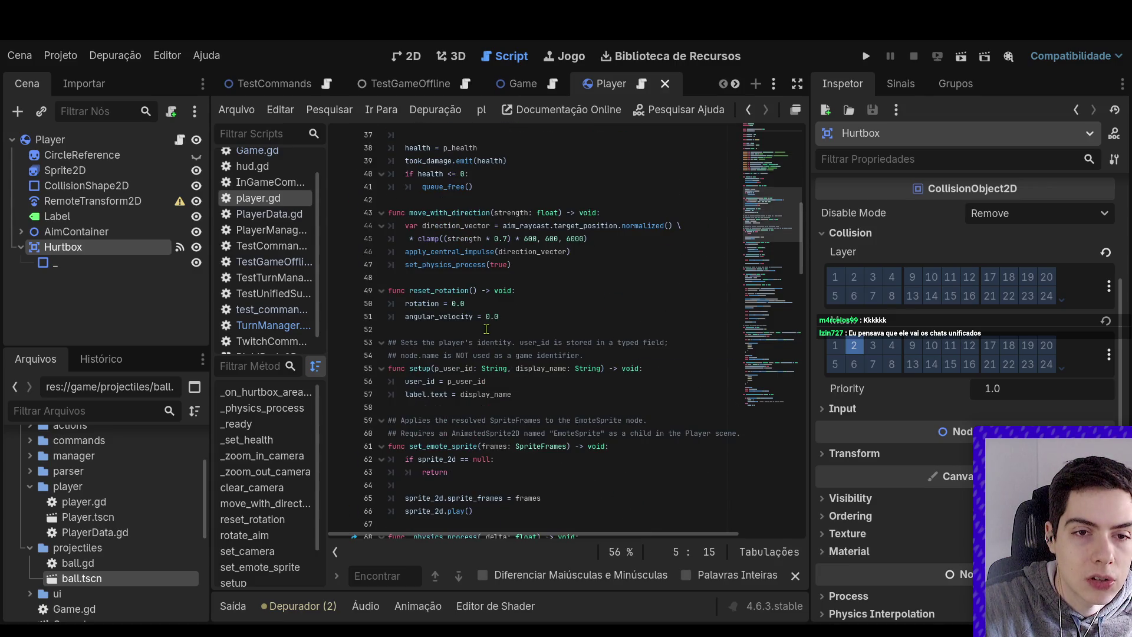
{"action": "scroll", "coordinate": [488, 329], "scroll_direction": "up", "scroll_amount": 3}
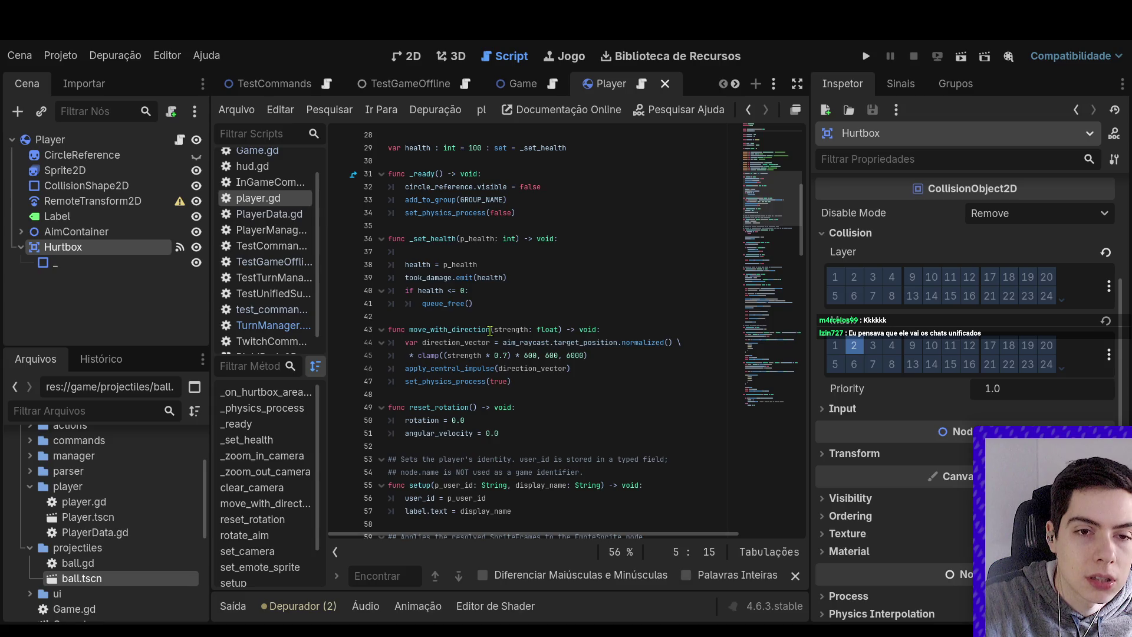
{"action": "scroll", "coordinate": [490, 330], "scroll_direction": "down", "scroll_amount": 6}
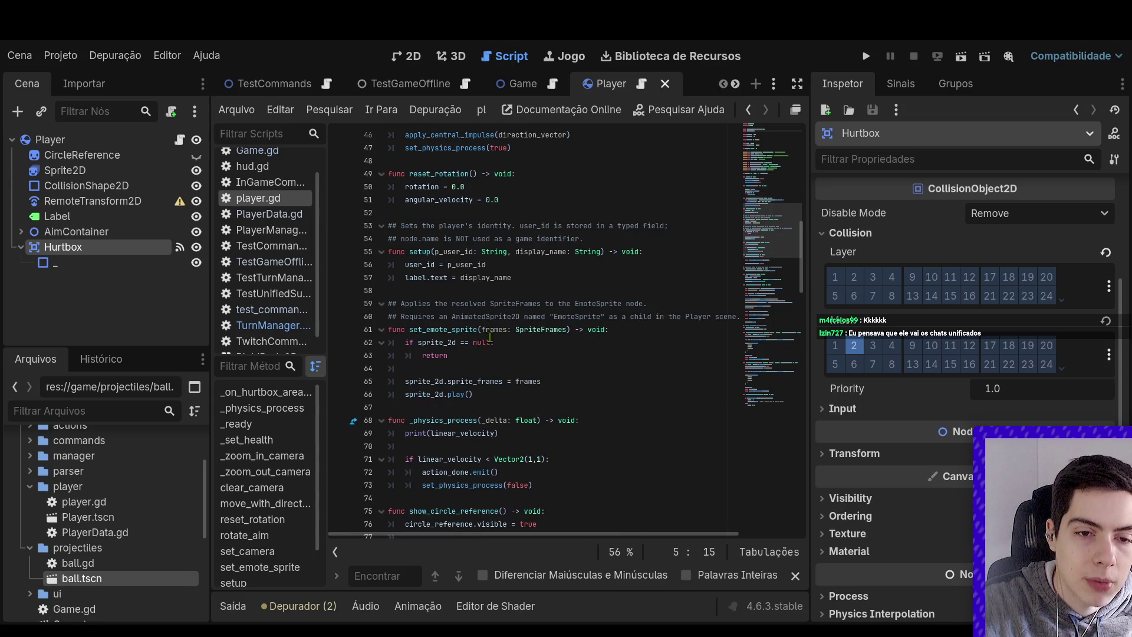
{"action": "scroll", "coordinate": [490, 337], "scroll_direction": "down", "scroll_amount": 3}
{"action": "left_click_drag", "start_coordinate": [490, 368], "coordinate": [489, 330]}
{"action": "left_click", "coordinate": [489, 342]}
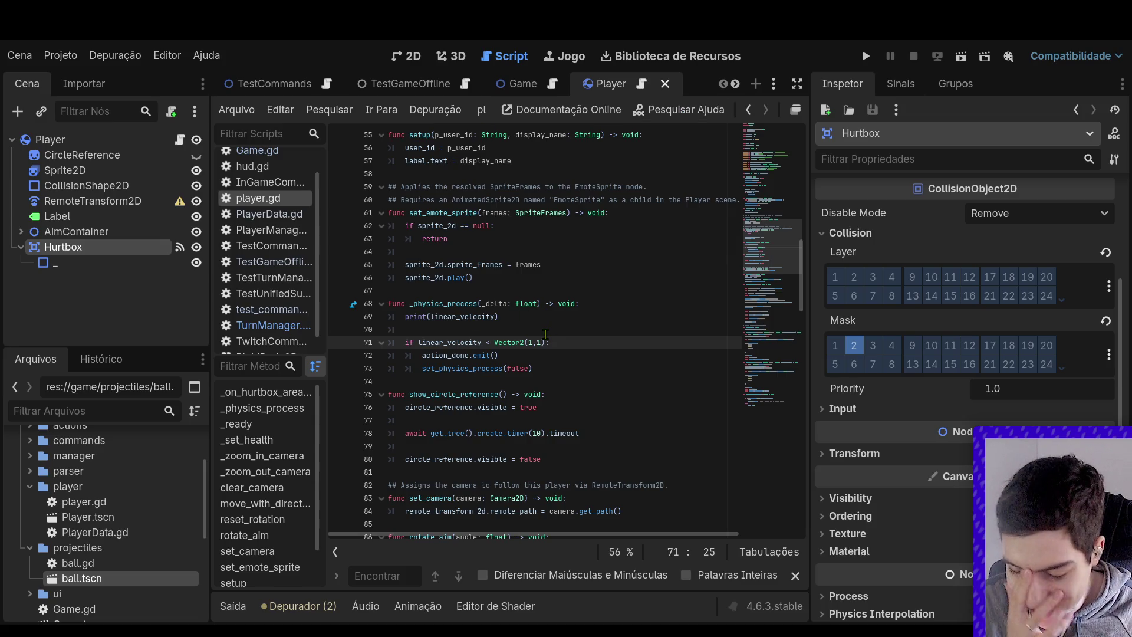
{"action": "scroll", "coordinate": [563, 324], "scroll_direction": "up", "scroll_amount": 6}
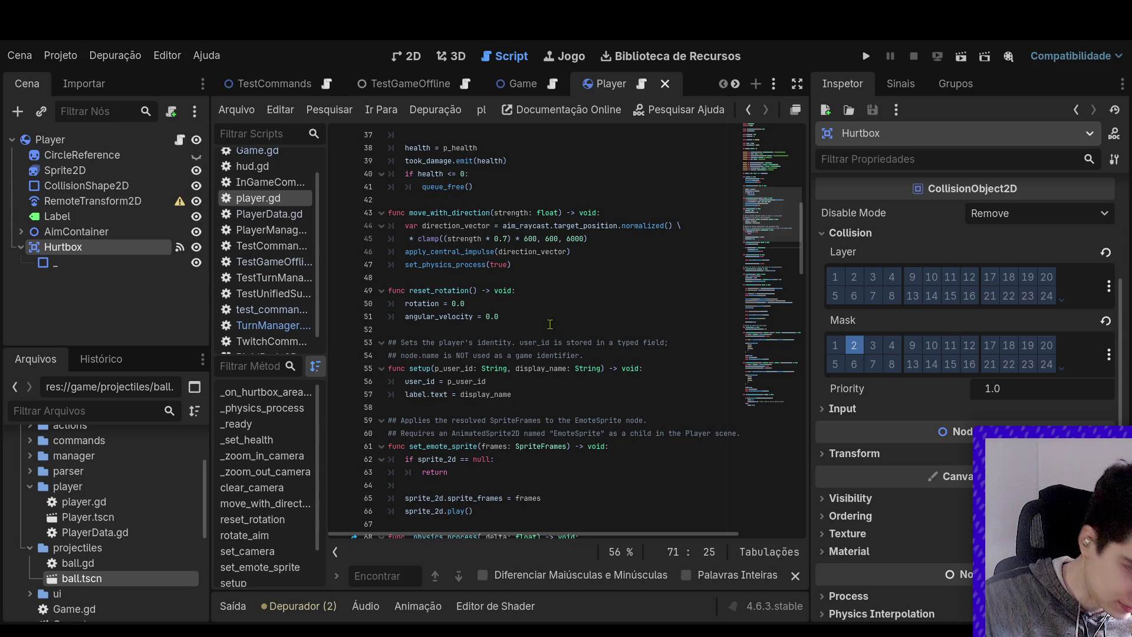
{"action": "scroll", "coordinate": [583, 298], "scroll_direction": "down", "scroll_amount": 5}
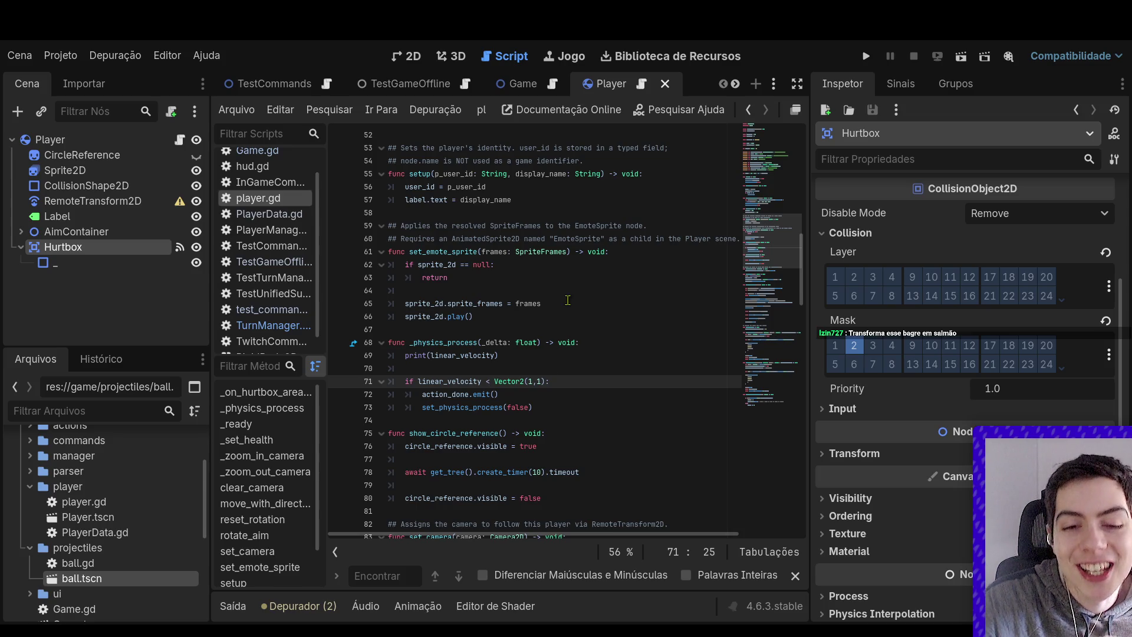
Delete the print(linear_velocity) line and place the caret after apply_central_impulse
{"action": "left_click", "coordinate": [517, 358]}
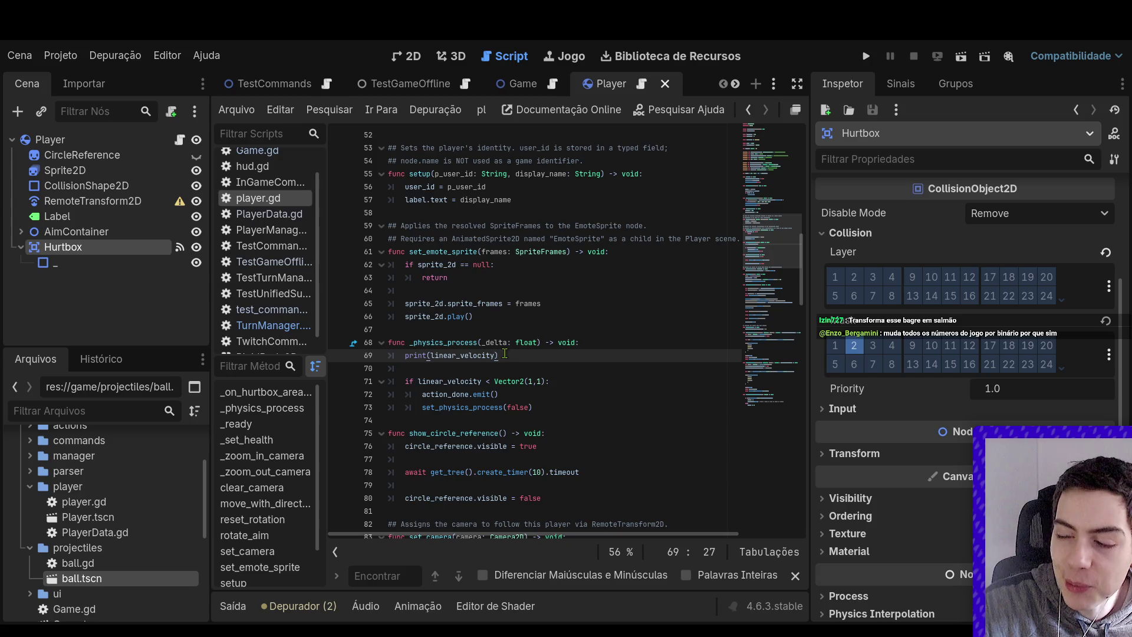
{"action": "left_click_drag", "start_coordinate": [500, 355], "coordinate": [389, 355]}
{"action": "left_click", "coordinate": [559, 369]}
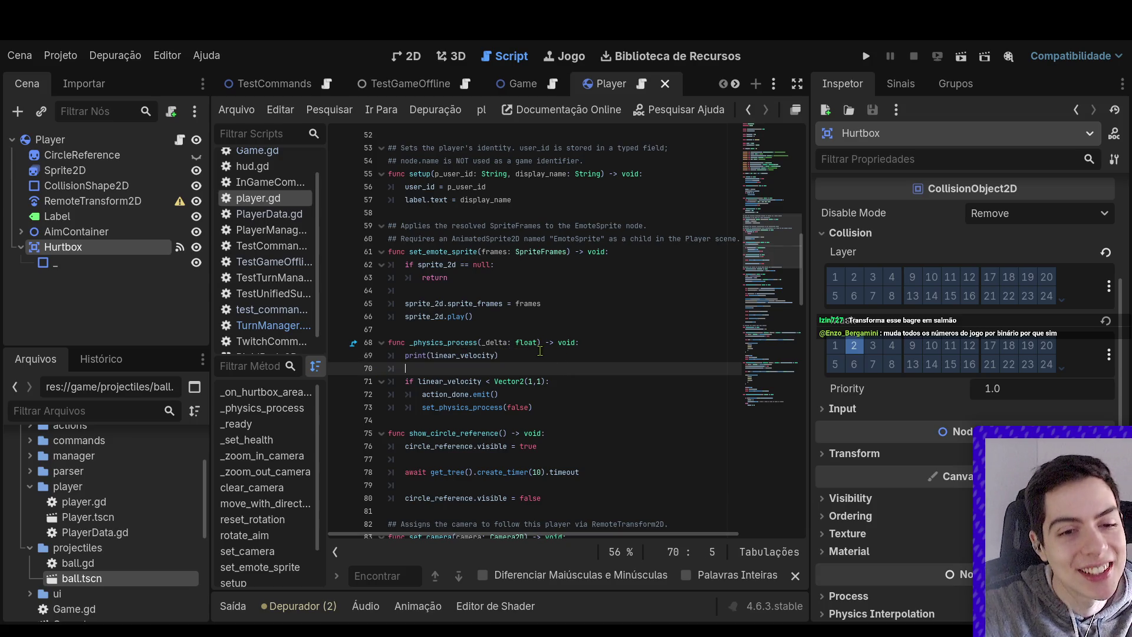
{"action": "left_click_drag", "start_coordinate": [518, 354], "coordinate": [354, 359]}
{"action": "key", "text": "BackSpace"}
{"action": "scroll", "coordinate": [547, 358], "scroll_direction": "up", "scroll_amount": 5}
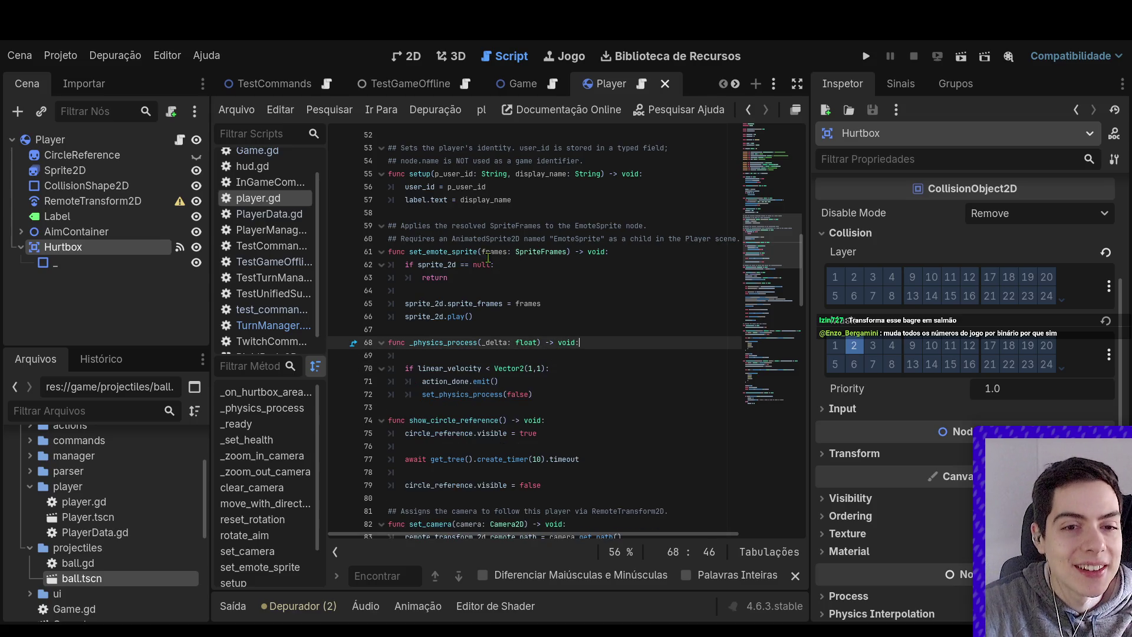
{"action": "left_click", "coordinate": [617, 252]}
{"action": "left_click", "coordinate": [615, 265]}
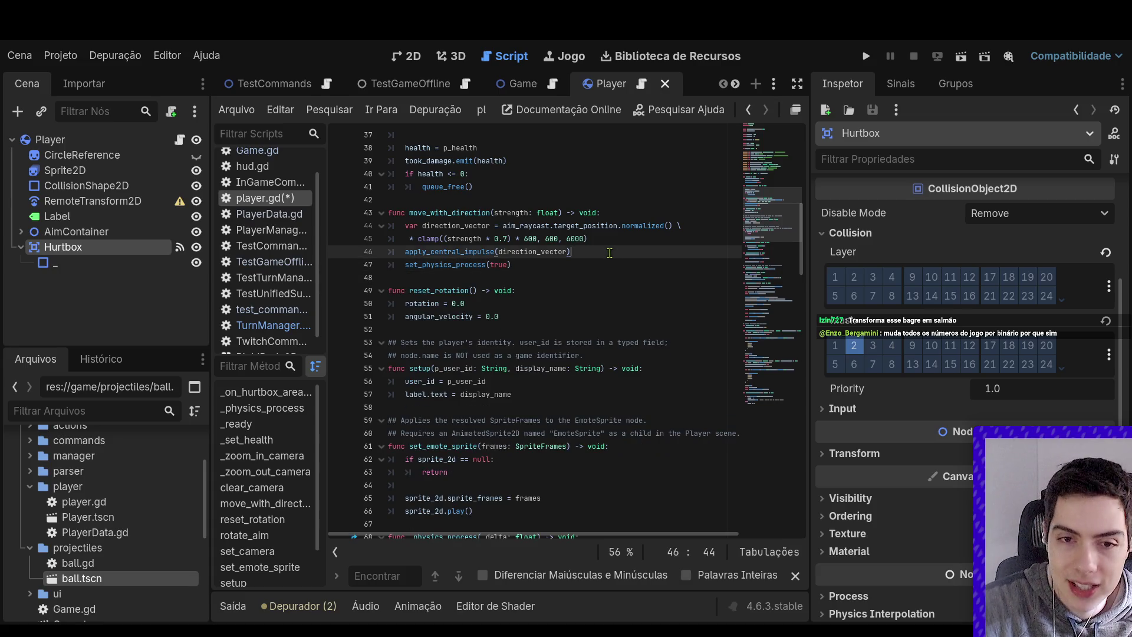
Insert 'await get_tree().create_timer(1).timeout' before set_physics_process(true) in move_with_direction
{"action": "key", "text": "ctrl+shift+Return"}
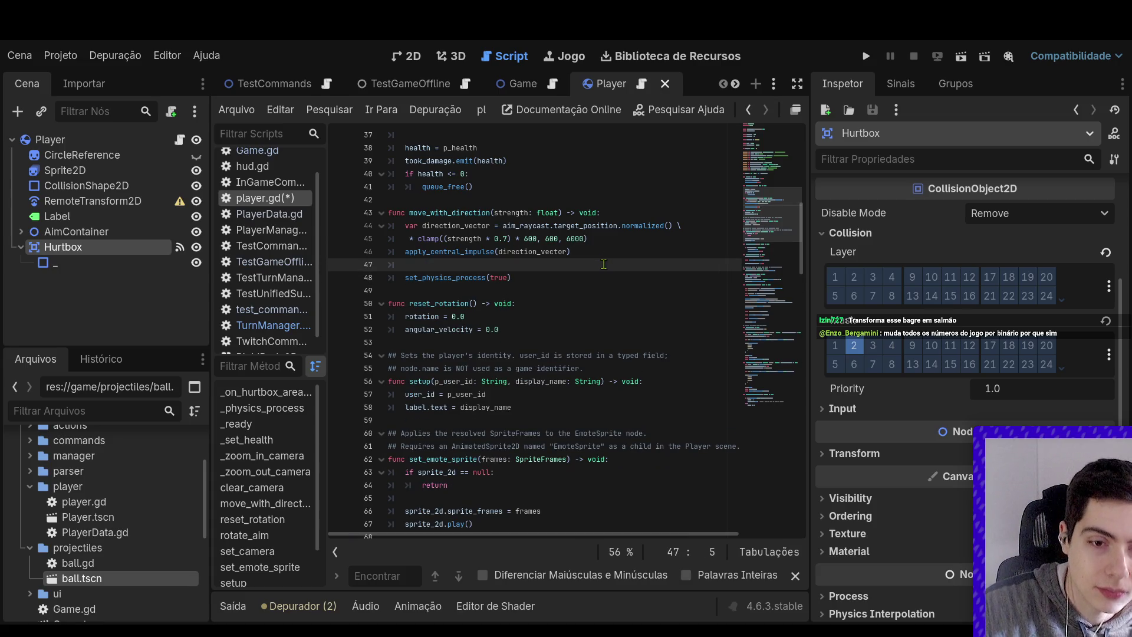
{"action": "type", "text": "get_phy"}
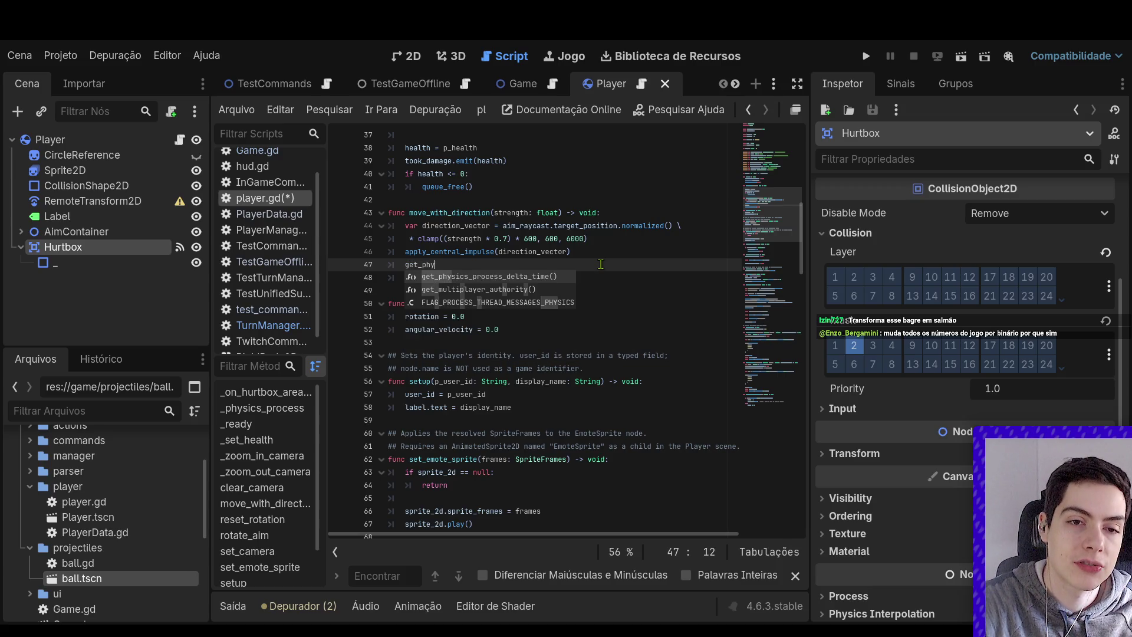
{"action": "key", "text": "BackSpace"}
{"action": "key", "text": "BackSpace"}
{"action": "key", "text": "BackSpace"}
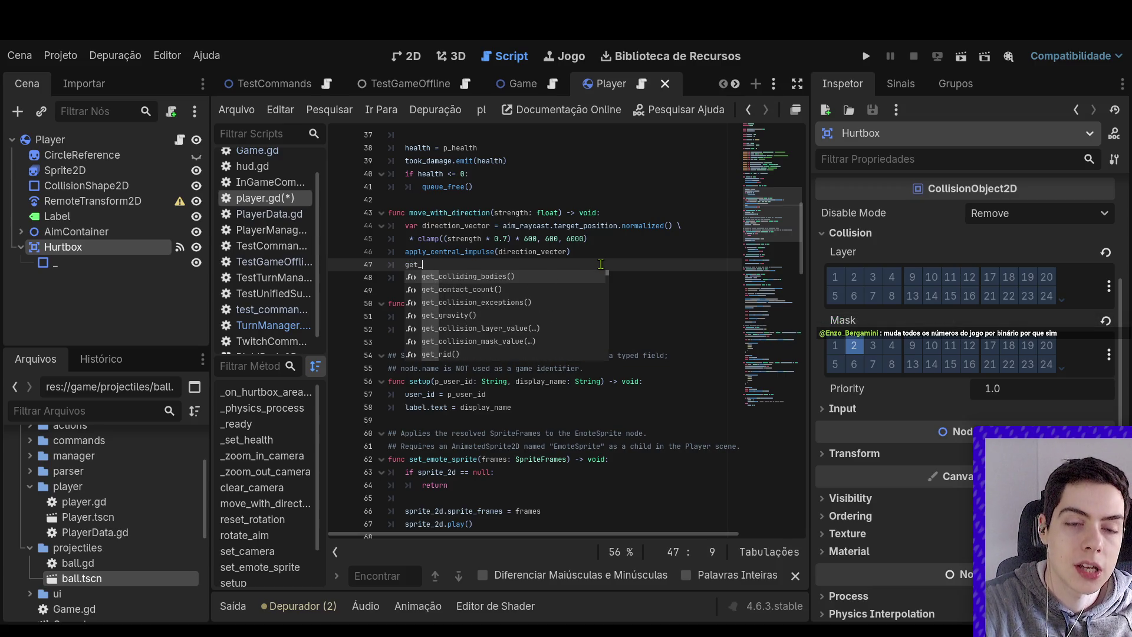
{"action": "type", "text": "tree().crea"}
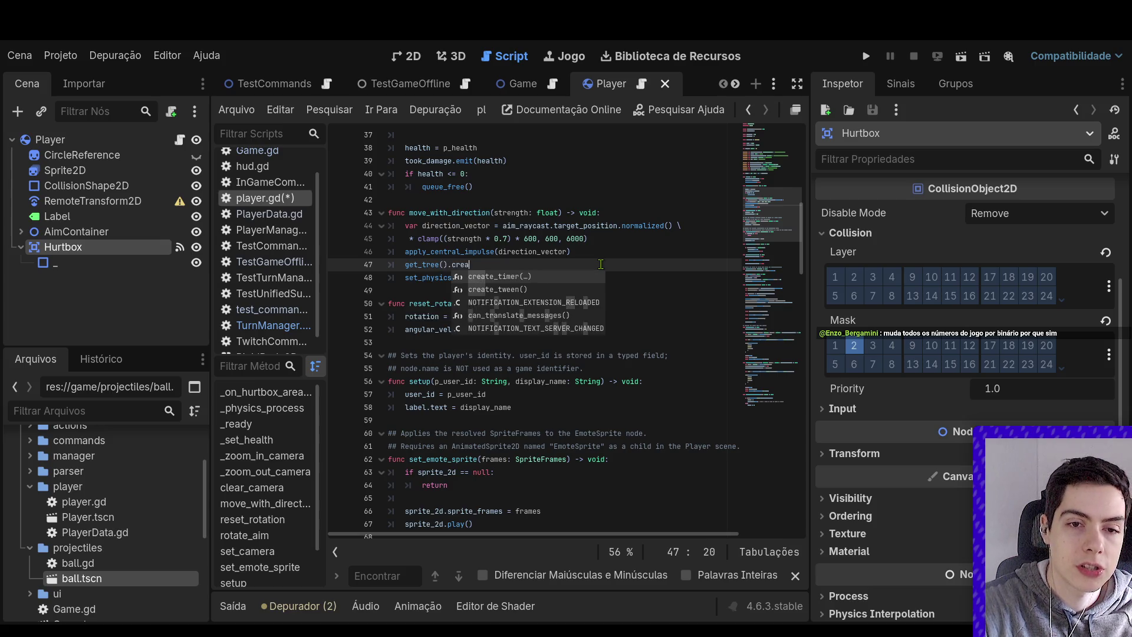
{"action": "key", "text": "Return"}
{"action": "type", "text": "0"}
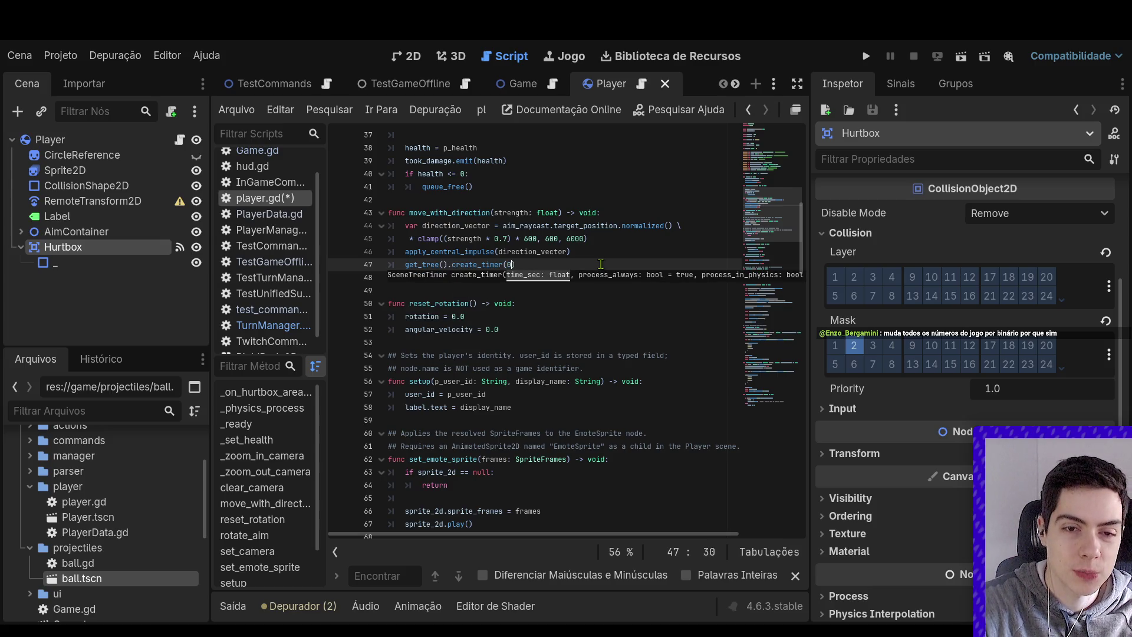
{"action": "key", "text": "BackSpace"}
{"action": "type", "text": "1).timeout"}
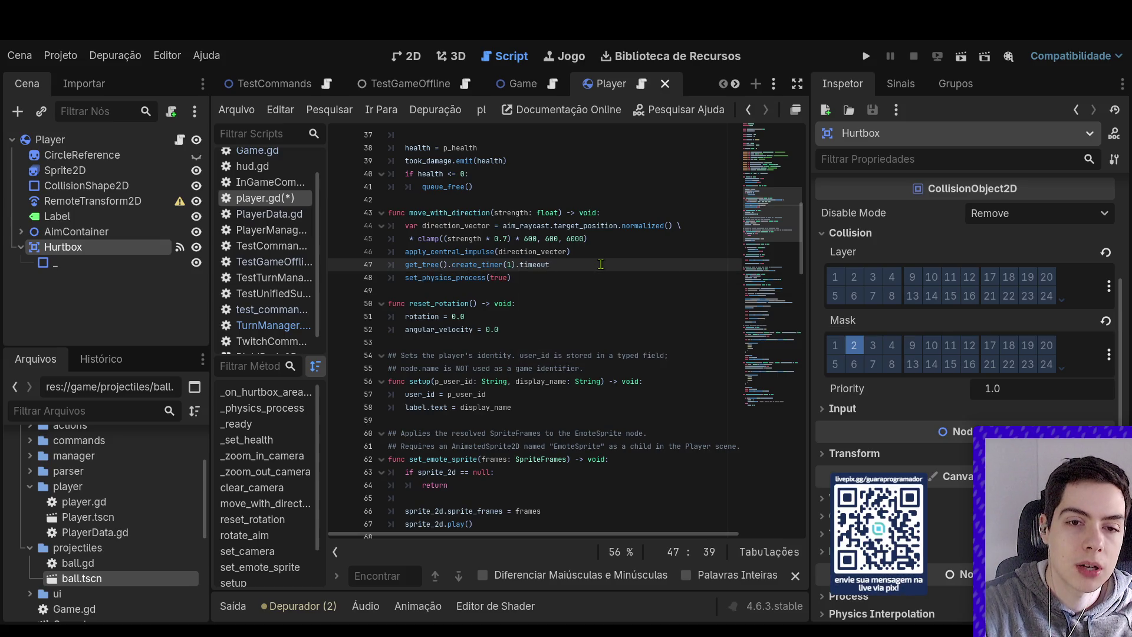
{"action": "type", "text": ".conn"}
{"action": "key", "text": "Return"}
{"action": "type", "text": "(("}
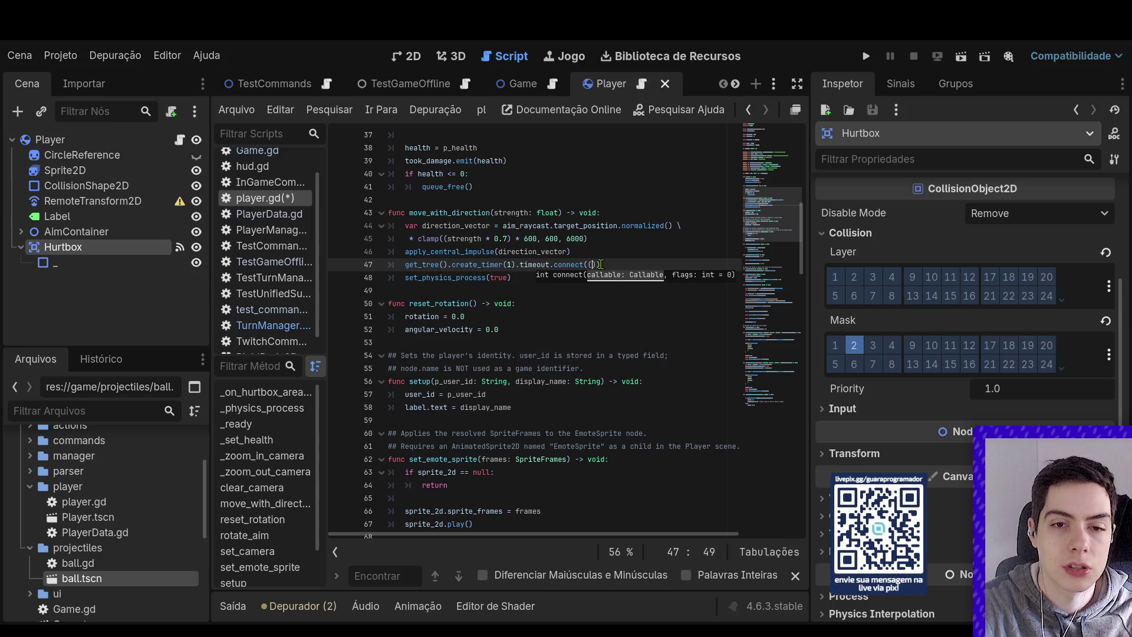
{"action": "key", "text": "BackSpace"}
{"action": "key", "text": "BackSpace"}
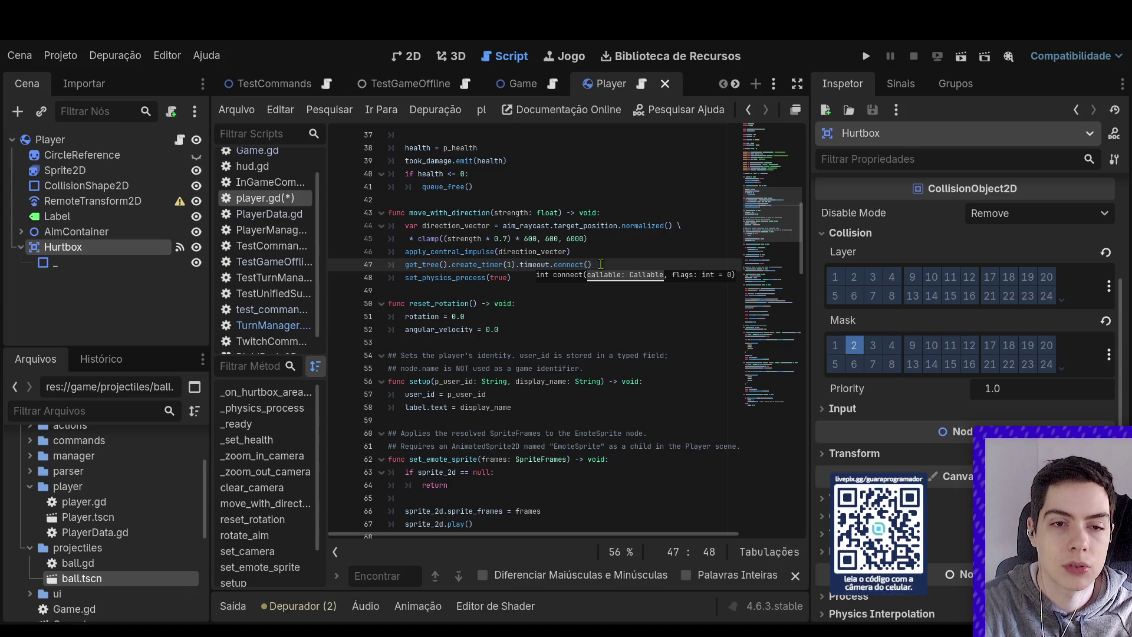
{"action": "key", "text": "BackSpace"}
{"action": "key", "text": "BackSpace"}
{"action": "key", "text": "BackSpace"}
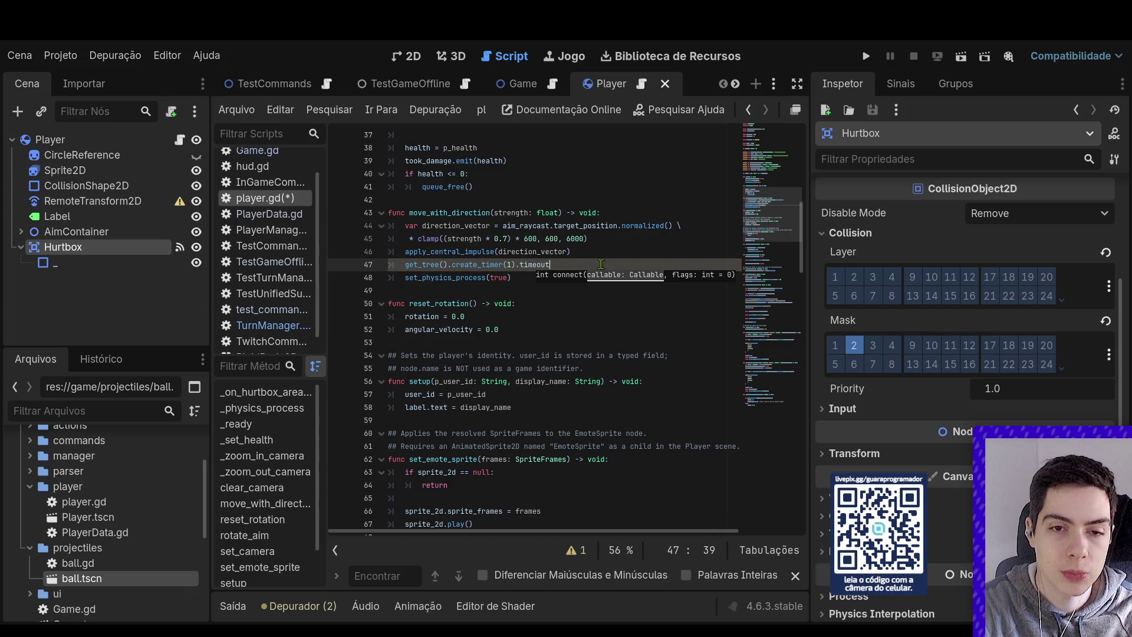
{"action": "left_click", "coordinate": [405, 264]}
{"action": "type", "text": "await"}
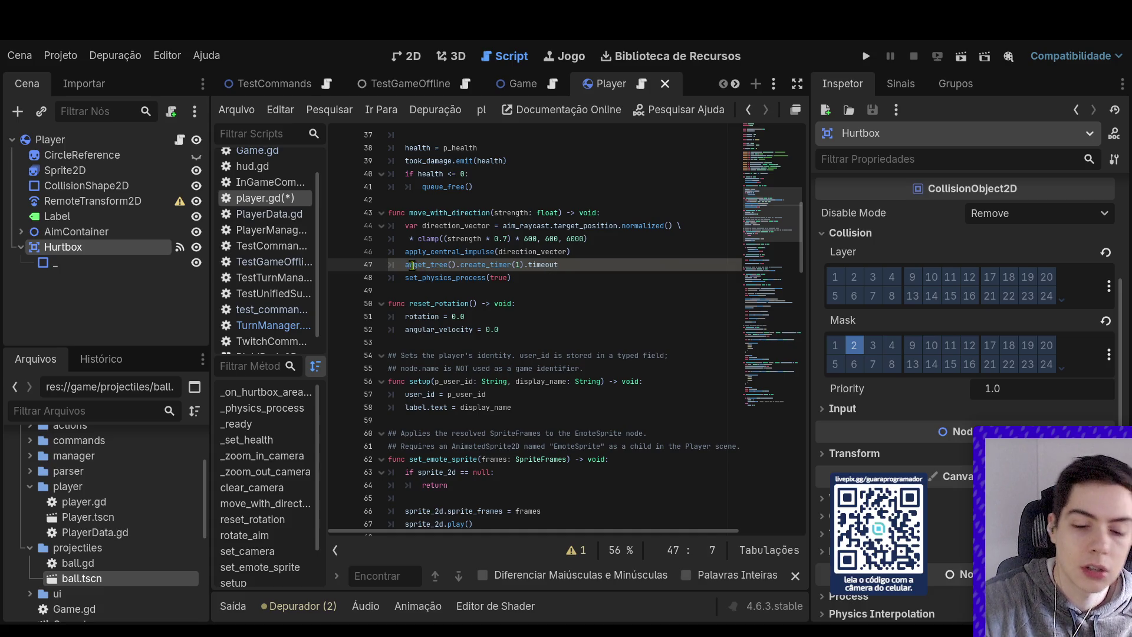
Save player.gd and switch back to the Game script
{"action": "key", "text": "ctrl+s"}
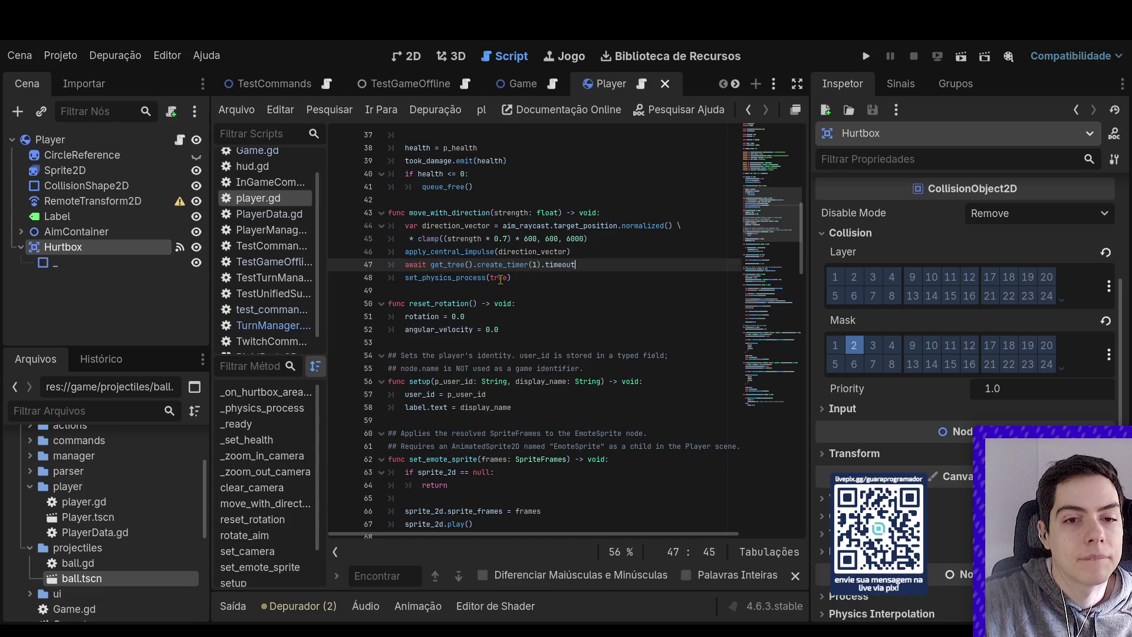
{"action": "key", "text": "Down"}
{"action": "key", "text": "Down"}
{"action": "key", "text": "ctrl+Tab"}
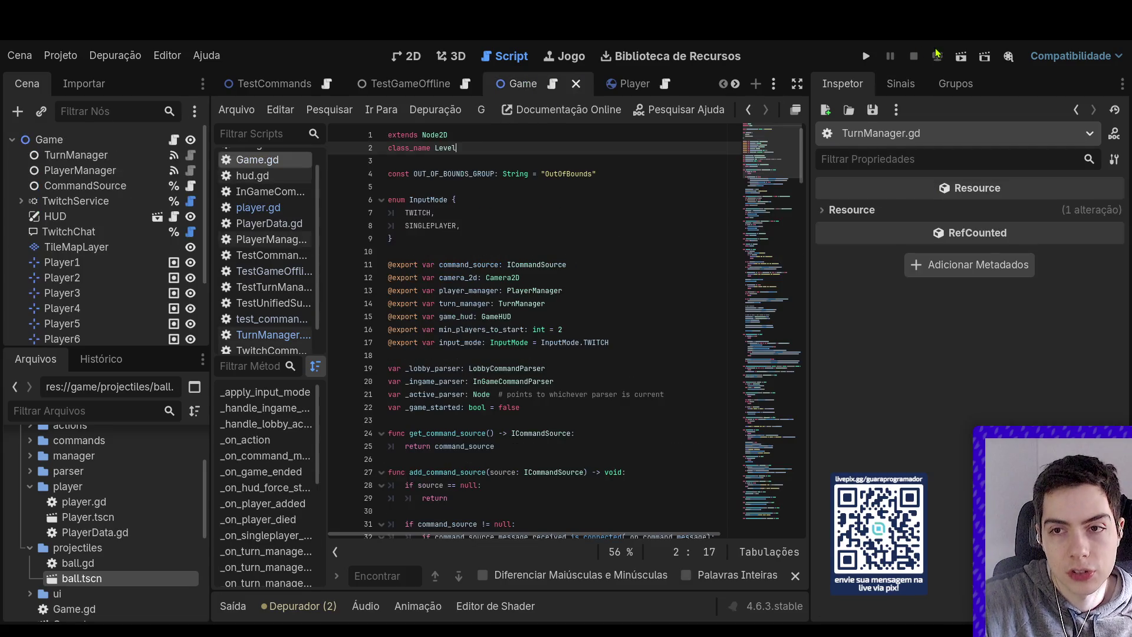
Run the game and send '!entrar' as player2 to start the match
{"action": "left_click", "coordinate": [961, 56]}
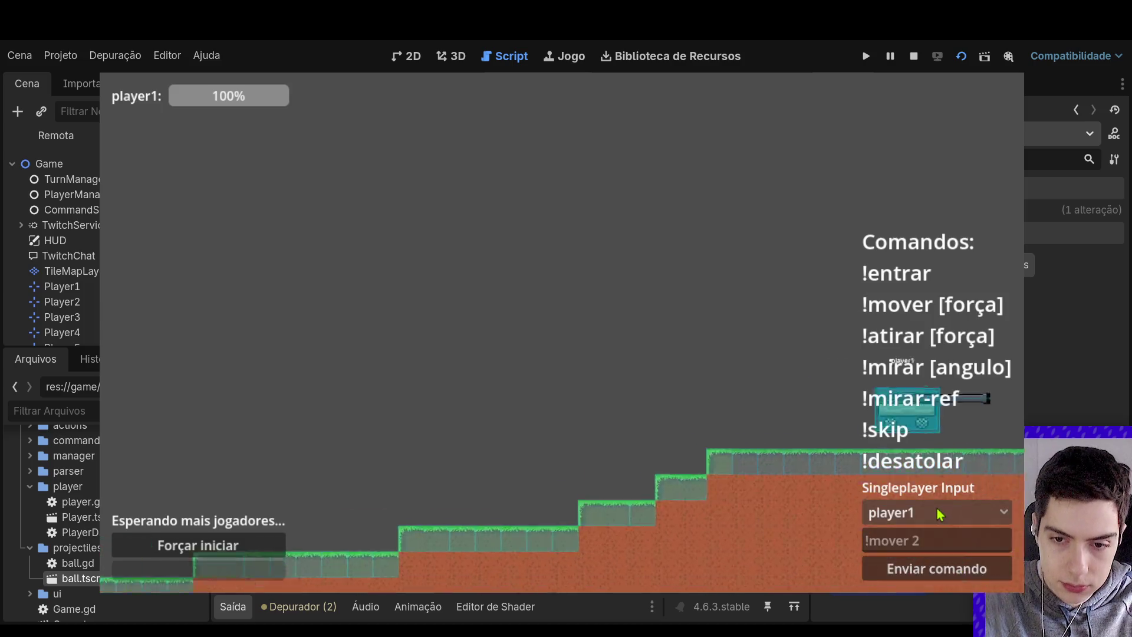
{"action": "left_click", "coordinate": [937, 512]}
{"action": "left_click", "coordinate": [937, 555]}
{"action": "left_click", "coordinate": [922, 538]}
{"action": "type", "text": "!entrar"}
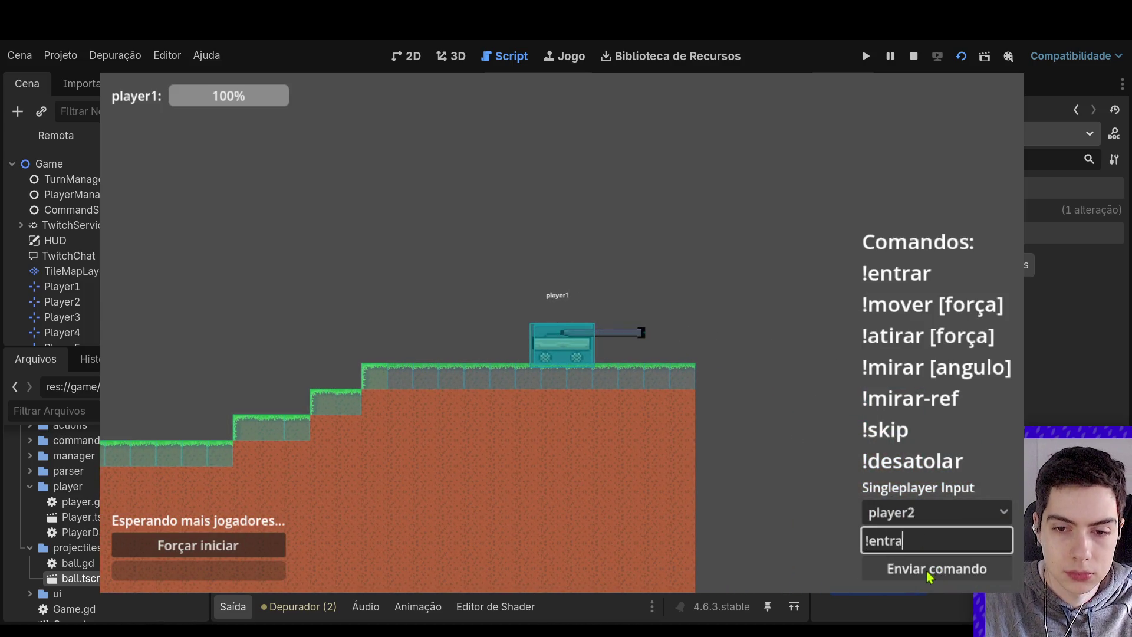
{"action": "left_click", "coordinate": [933, 569]}
Send '!mover 2' as player1, driving its tank off the map to 0%
{"action": "left_click", "coordinate": [932, 538]}
{"action": "left_click", "coordinate": [935, 512]}
{"action": "left_click", "coordinate": [936, 534]}
{"action": "left_click", "coordinate": [930, 540]}
{"action": "type", "text": "!"}
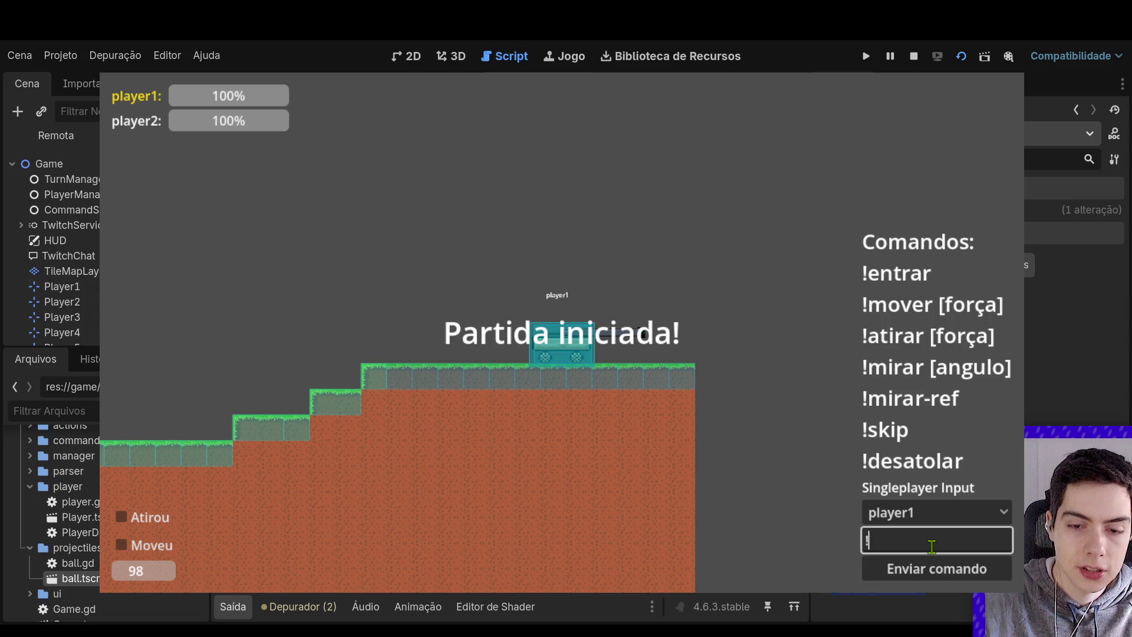
{"action": "type", "text": "mover 2"}
{"action": "key", "text": "Return"}
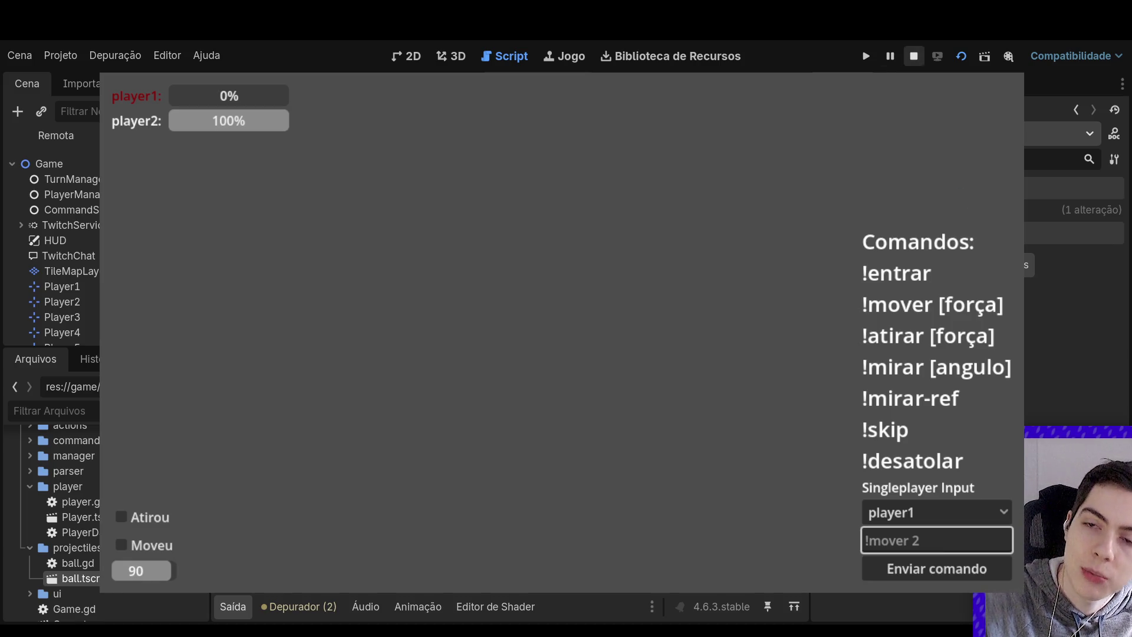
Stop the game, return to the Player script, and show the Output log
{"action": "left_click", "coordinate": [914, 56]}
{"action": "scroll", "coordinate": [699, 277], "scroll_direction": "down", "scroll_amount": 20}
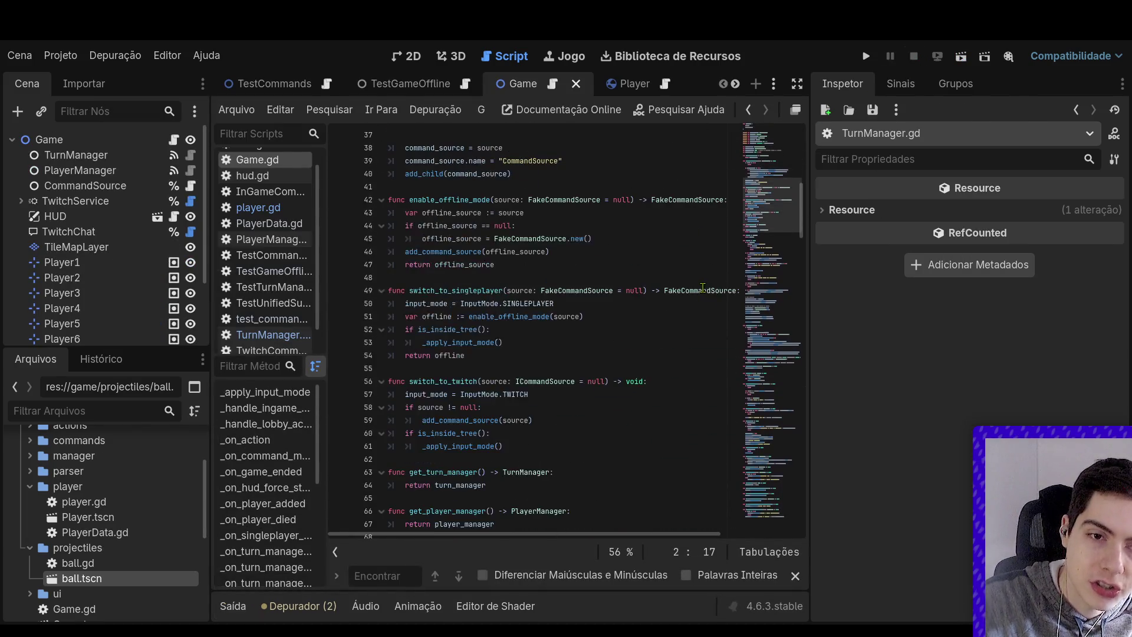
{"action": "scroll", "coordinate": [711, 301], "scroll_direction": "down", "scroll_amount": 10}
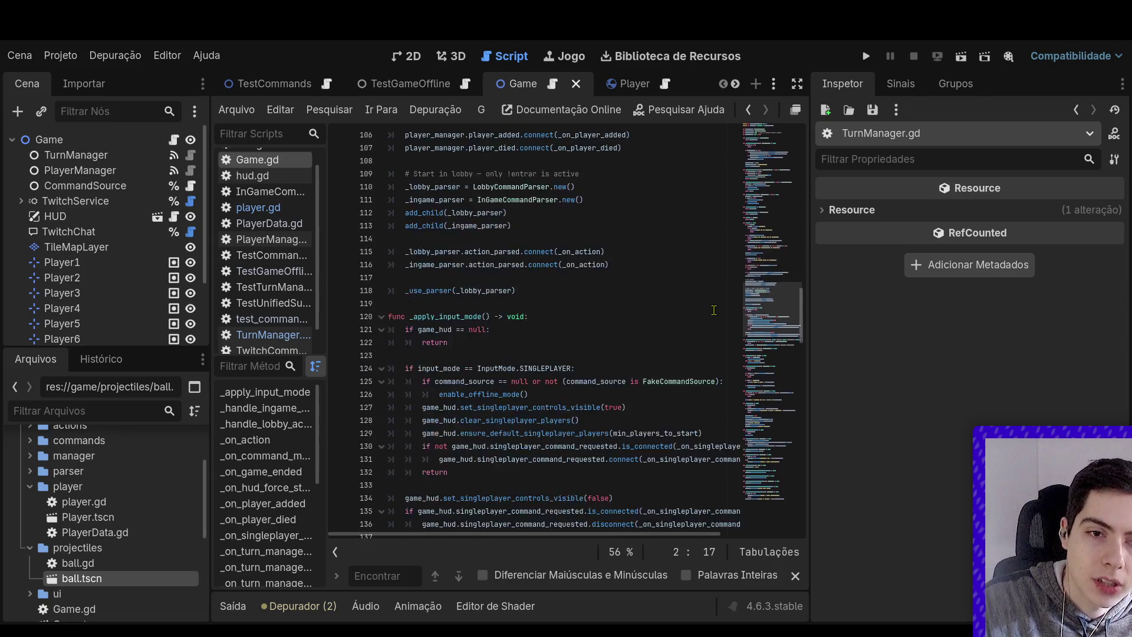
{"action": "scroll", "coordinate": [710, 300], "scroll_direction": "up", "scroll_amount": 10}
{"action": "left_click", "coordinate": [619, 83]}
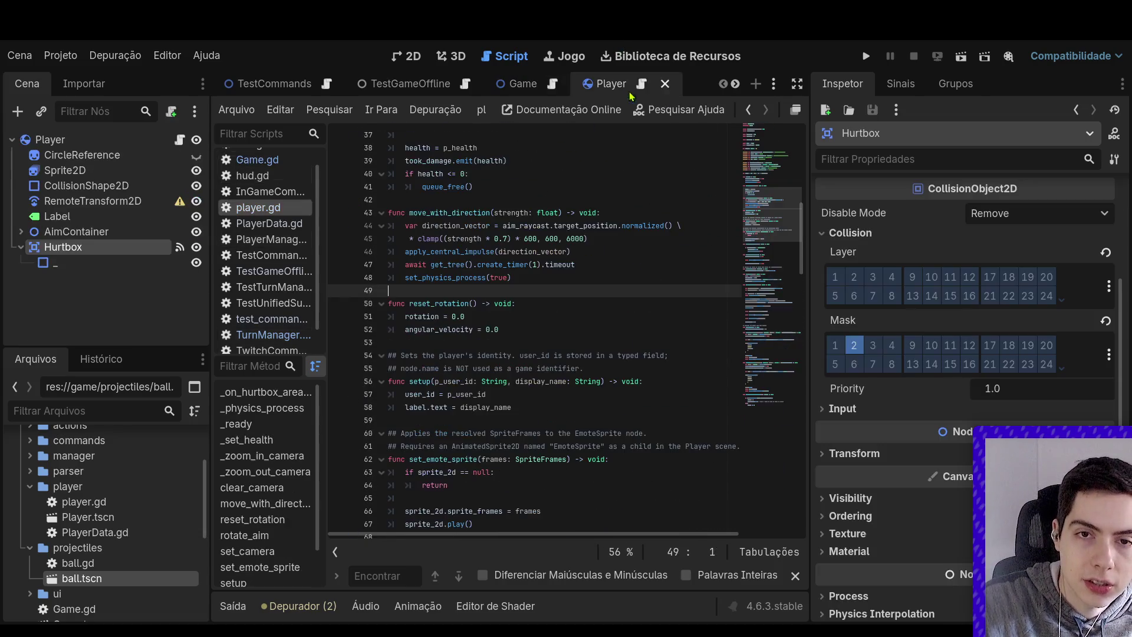
{"action": "left_click", "coordinate": [233, 606]}
{"action": "scroll", "coordinate": [523, 331], "scroll_direction": "down", "scroll_amount": 5}
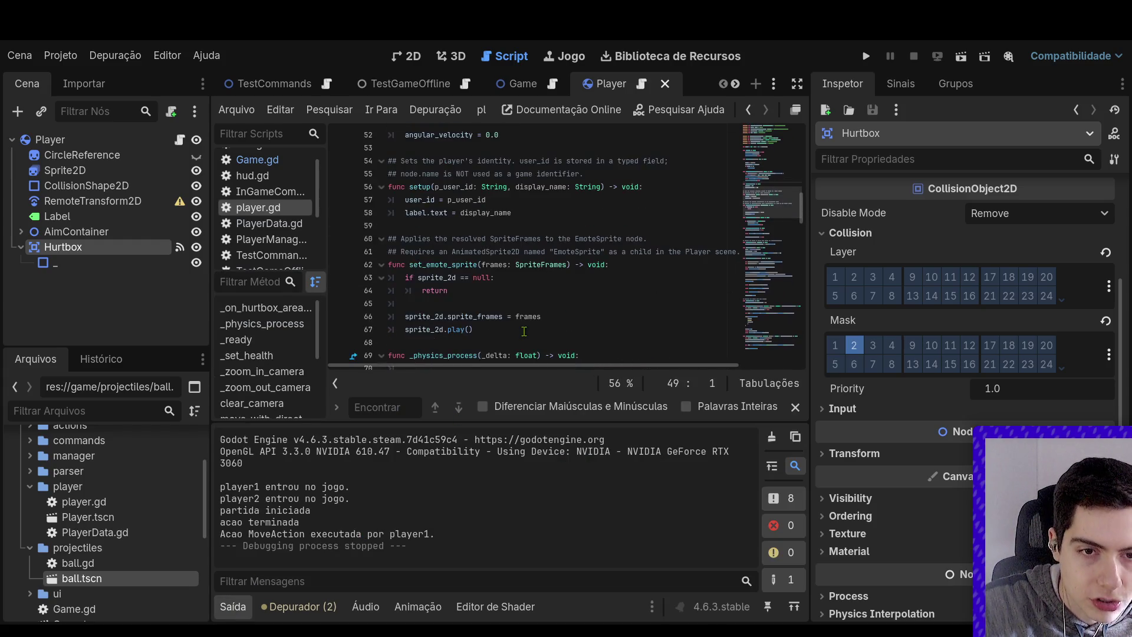
{"action": "scroll", "coordinate": [524, 331], "scroll_direction": "up", "scroll_amount": 6}
{"action": "scroll", "coordinate": [532, 334], "scroll_direction": "down", "scroll_amount": 3}
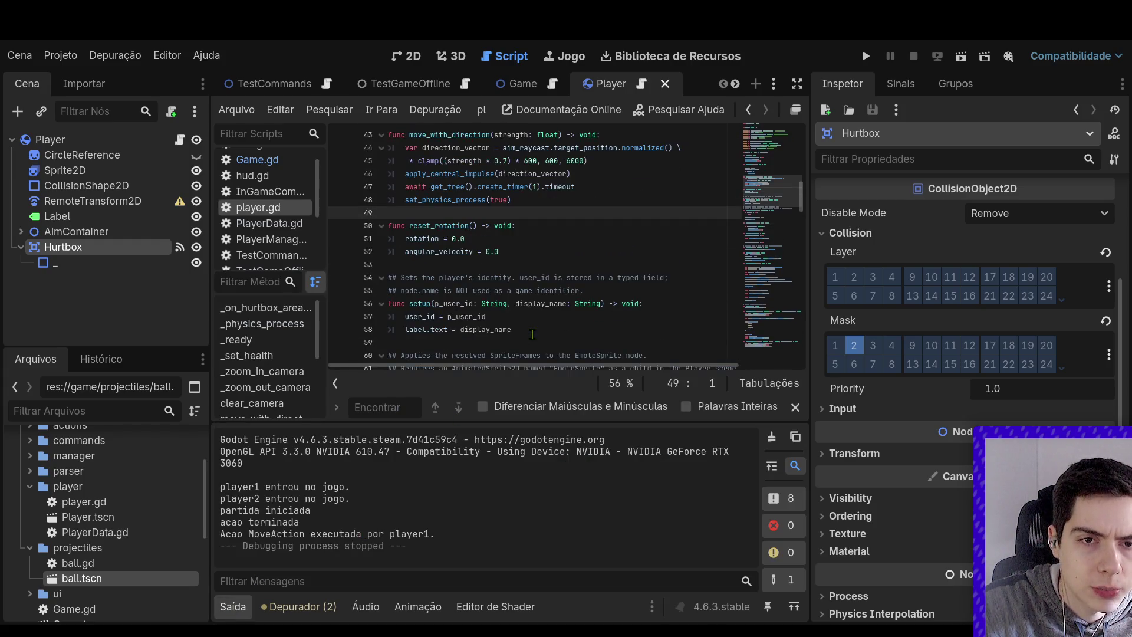
Start typing 'print(linear' on the first line of _physics_process
{"action": "left_click", "coordinate": [180, 140]}
{"action": "scroll", "coordinate": [431, 269], "scroll_direction": "up", "scroll_amount": 4}
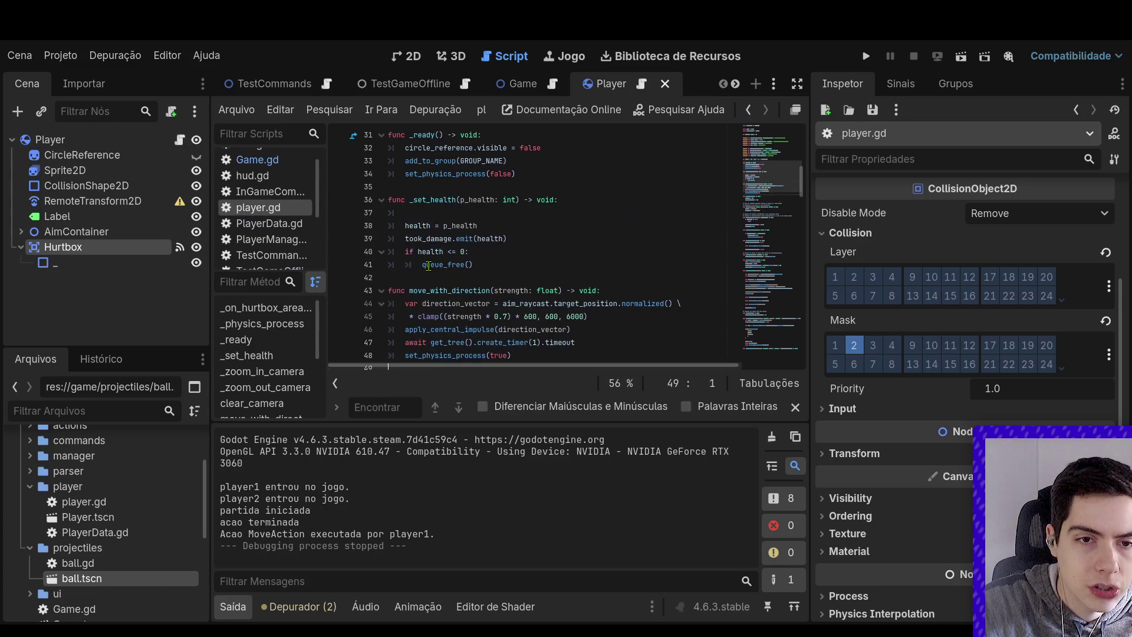
{"action": "scroll", "coordinate": [432, 270], "scroll_direction": "down", "scroll_amount": 13}
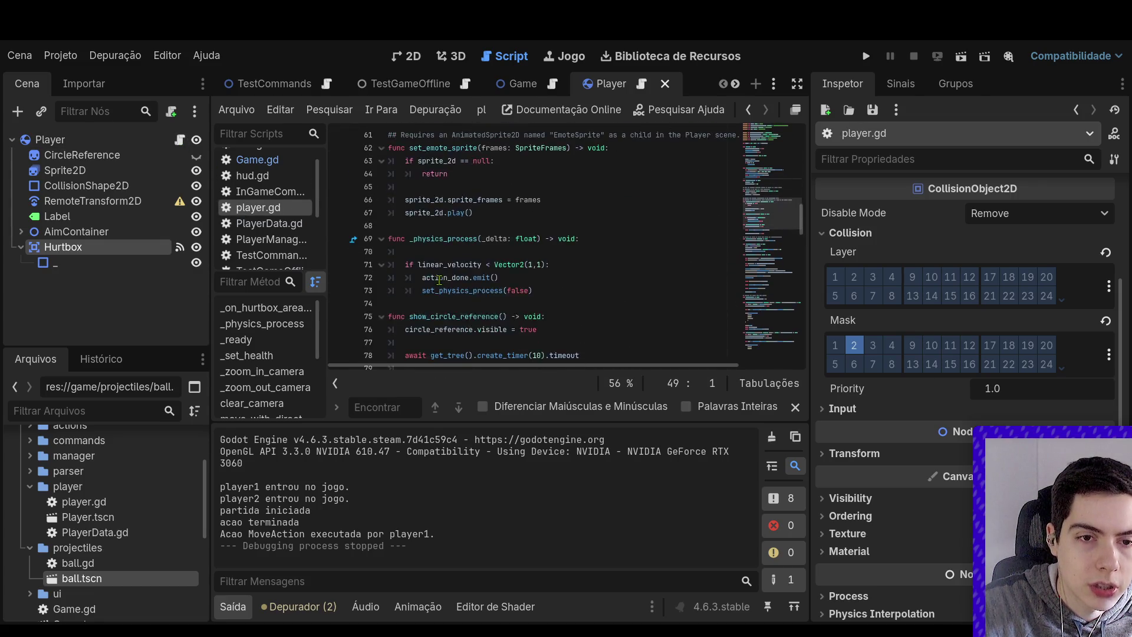
{"action": "scroll", "coordinate": [440, 280], "scroll_direction": "up", "scroll_amount": 2}
{"action": "left_click", "coordinate": [442, 221]}
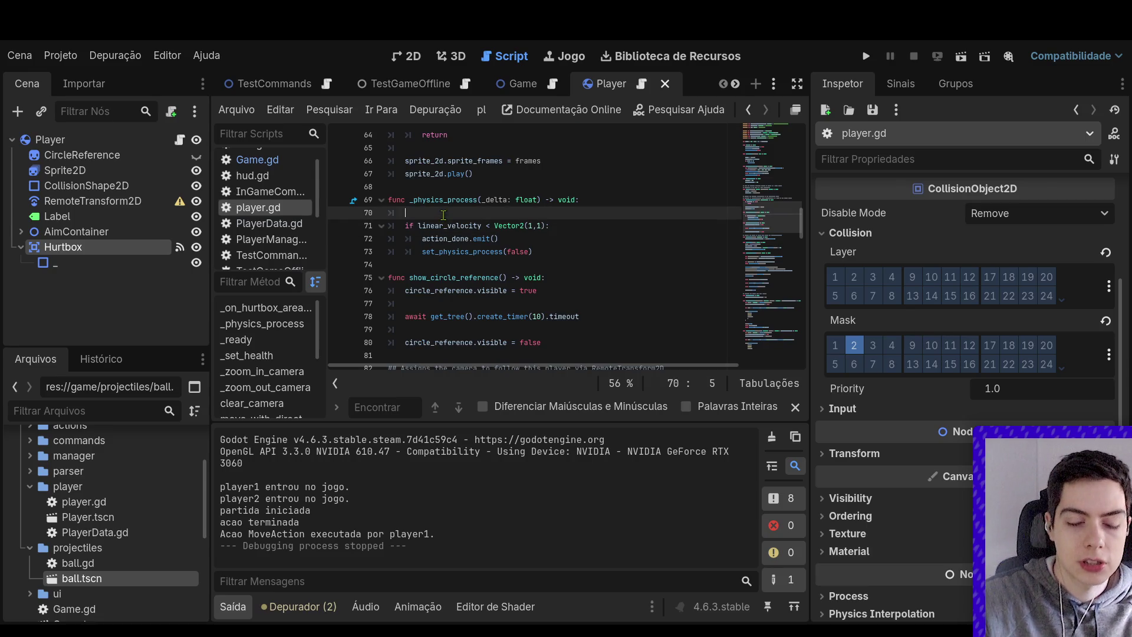
{"action": "type", "text": "print(linear"}
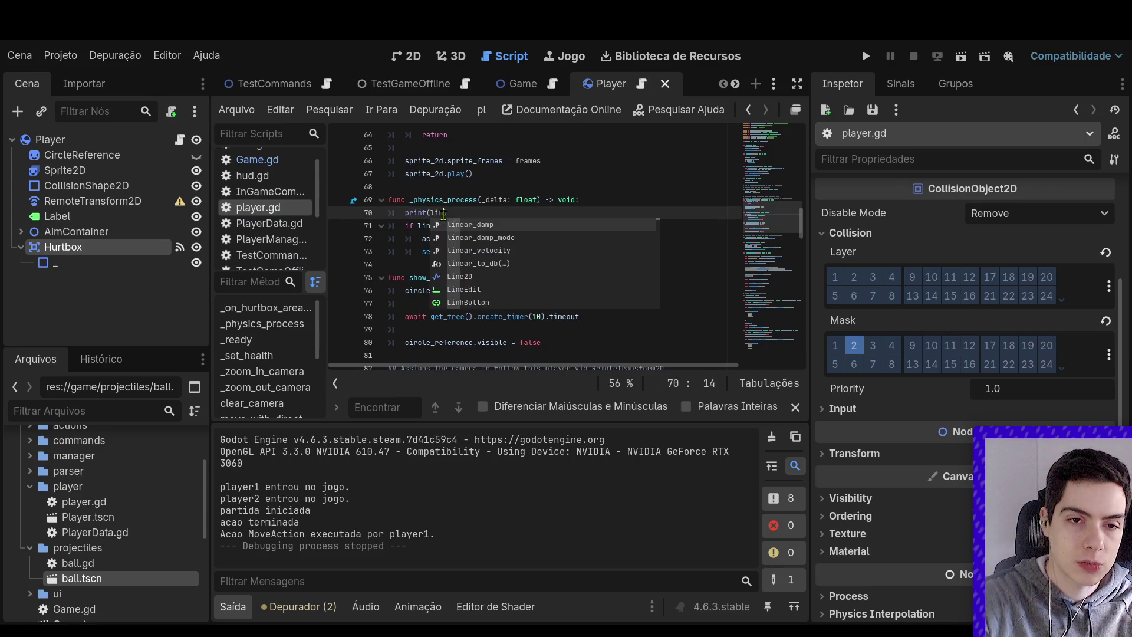
Complete print(linear_velocity) in _physics_process and relaunch the game from the Game scene
{"action": "key", "text": "Down"}
{"action": "key", "text": "Down"}
{"action": "key", "text": "Return"}
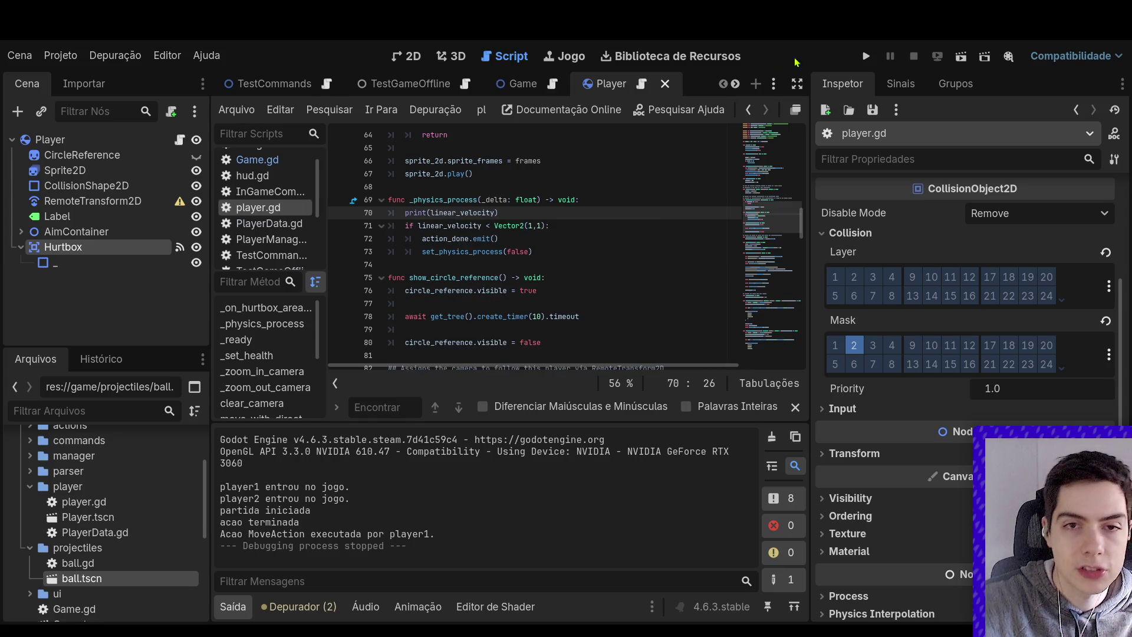
{"action": "left_click", "coordinate": [508, 86]}
{"action": "left_click", "coordinate": [964, 60]}
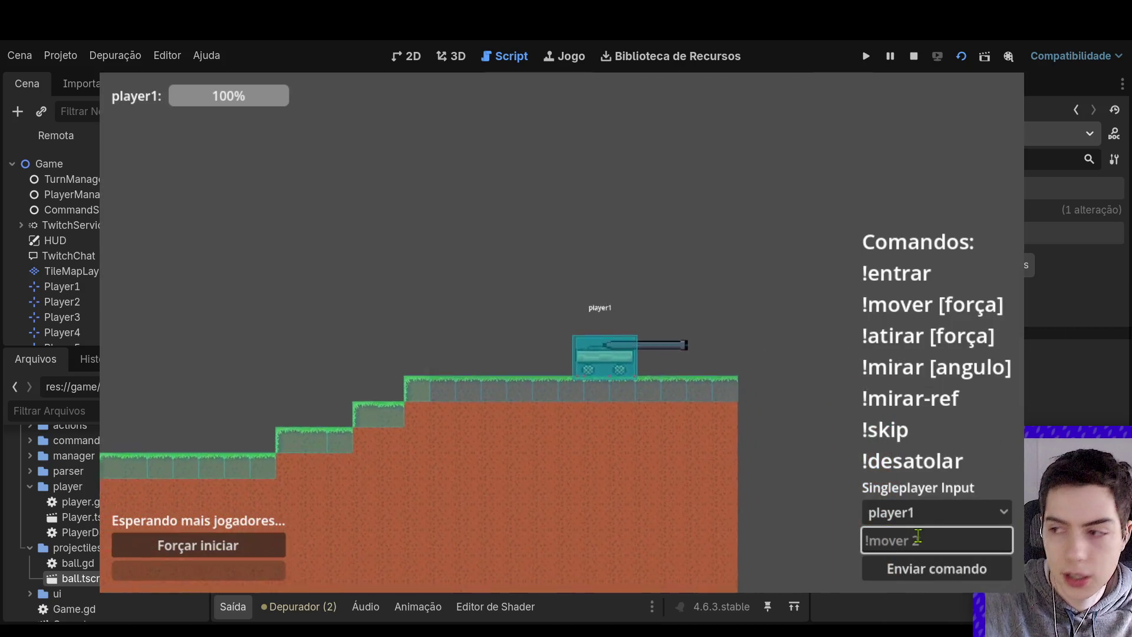
Send the join command as player2 and keep player2 as the command sender
{"action": "left_click", "coordinate": [920, 513]}
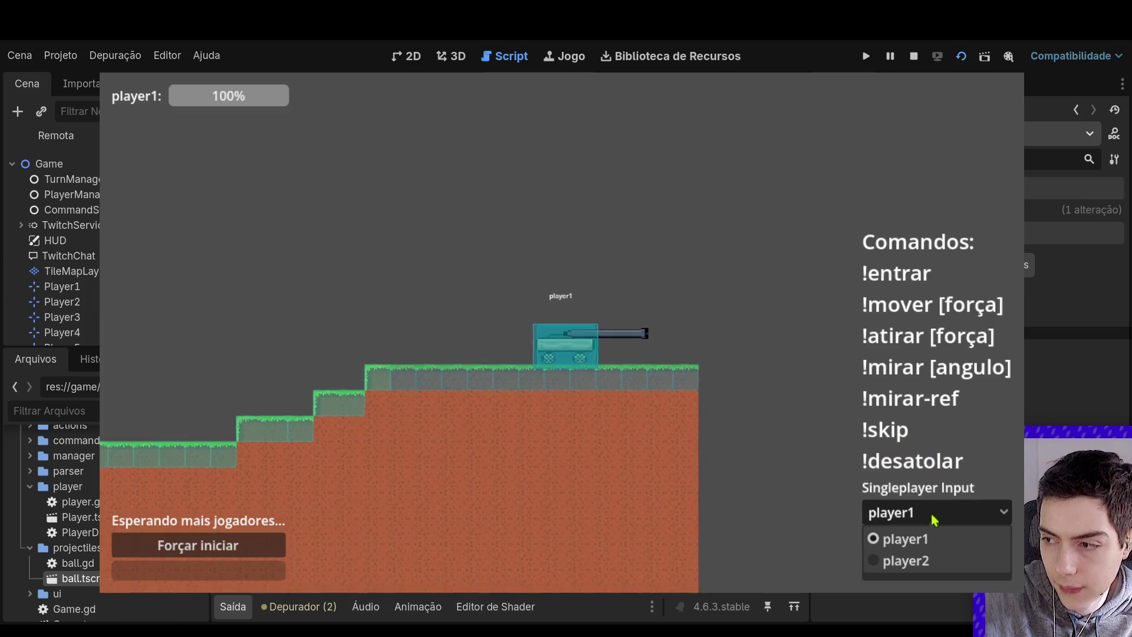
{"action": "left_click", "coordinate": [935, 558]}
{"action": "type", "text": "!entrar"}
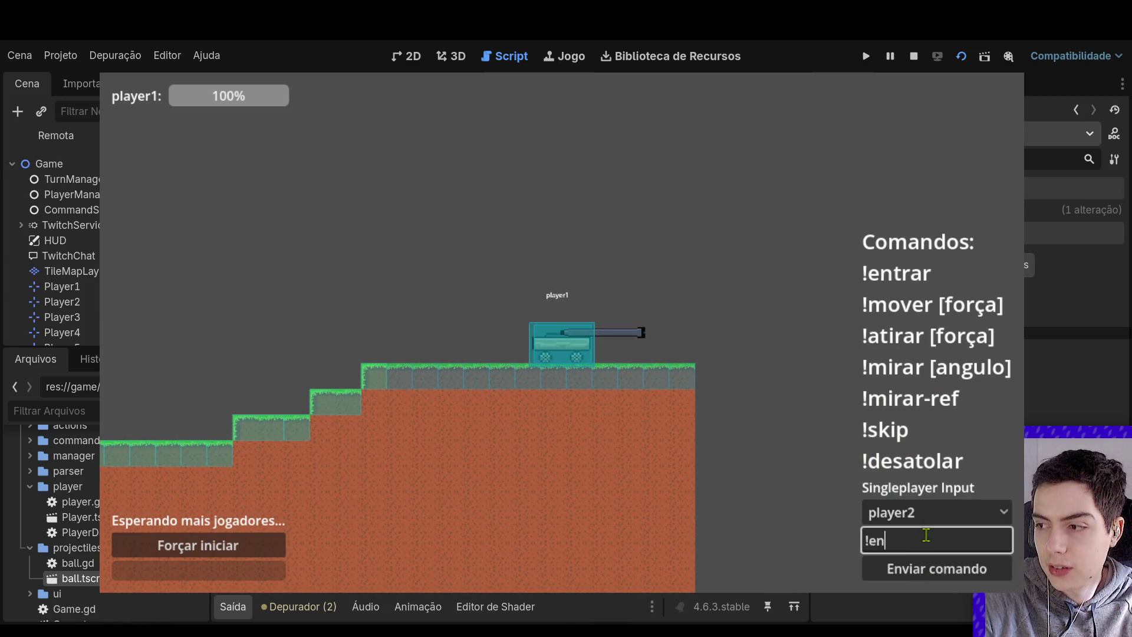
{"action": "left_click", "coordinate": [907, 569]}
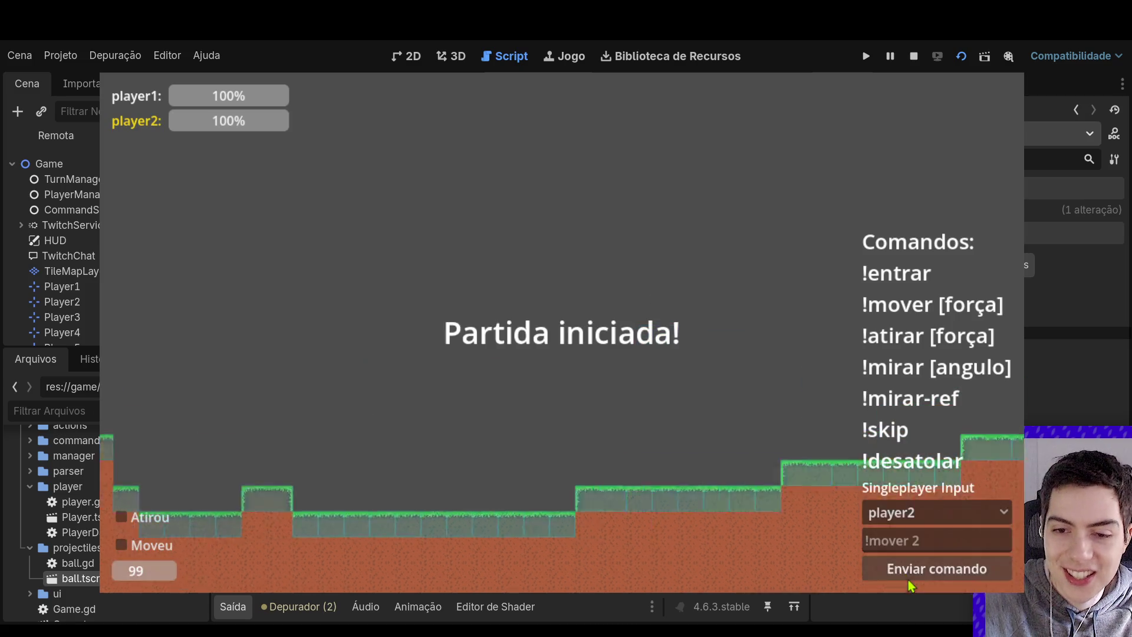
{"action": "left_click", "coordinate": [905, 518]}
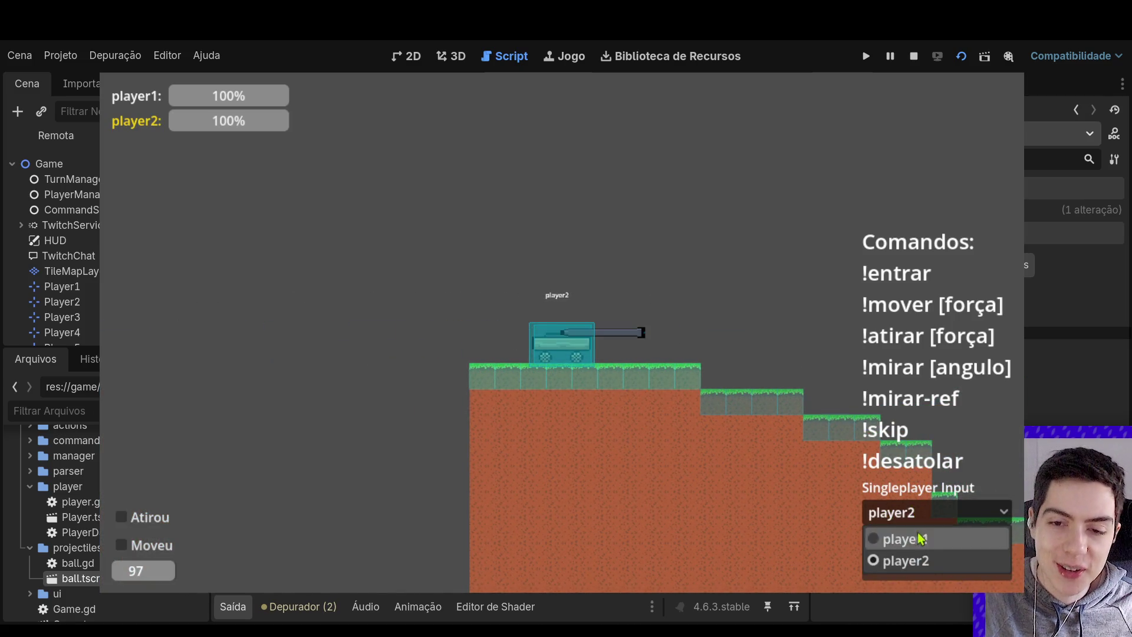
{"action": "left_click", "coordinate": [918, 512]}
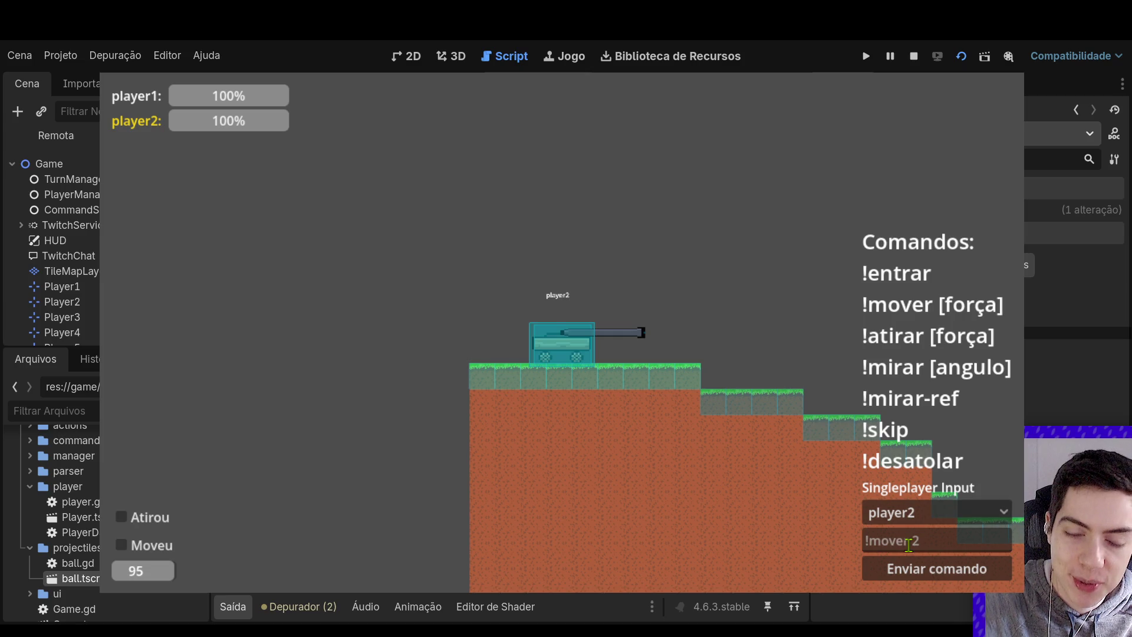
{"action": "left_click", "coordinate": [913, 522]}
{"action": "left_click", "coordinate": [914, 526]}
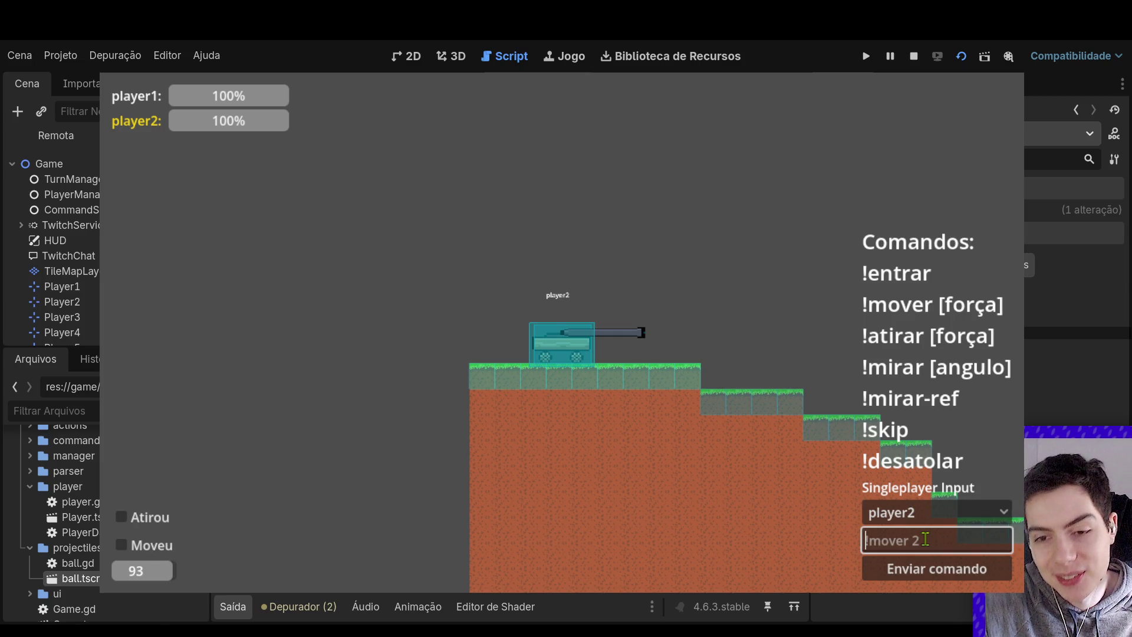
Fire a shot as player2 with '!atirar 150'
{"action": "type", "text": "!enta"}
{"action": "key", "text": "ctrl+a"}
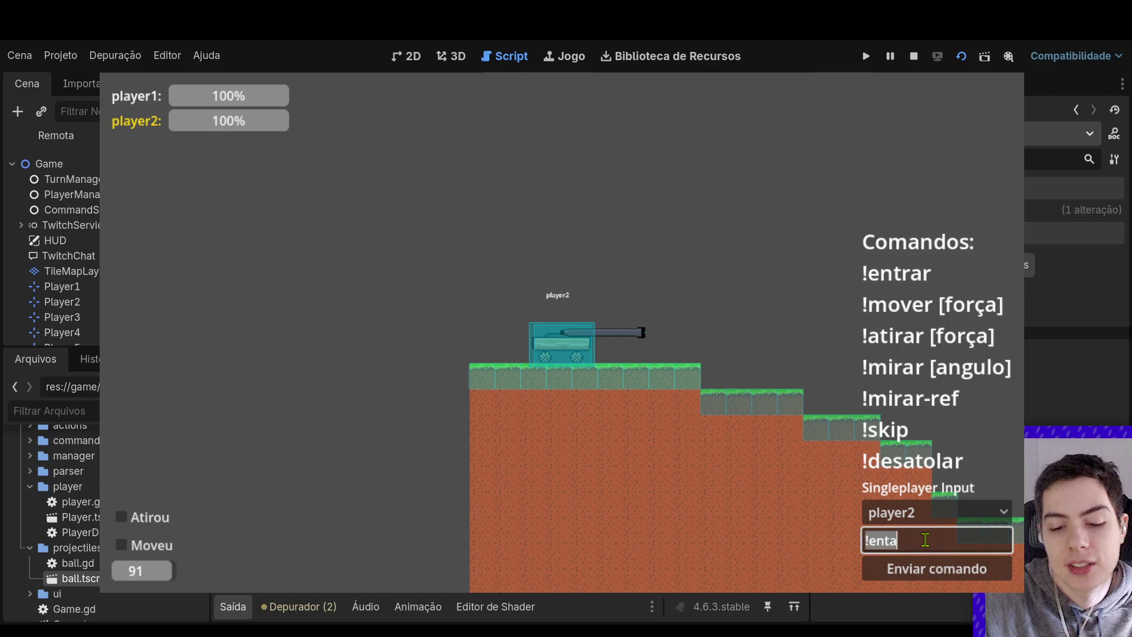
{"action": "key", "text": "BackSpace"}
{"action": "type", "text": "!atir"}
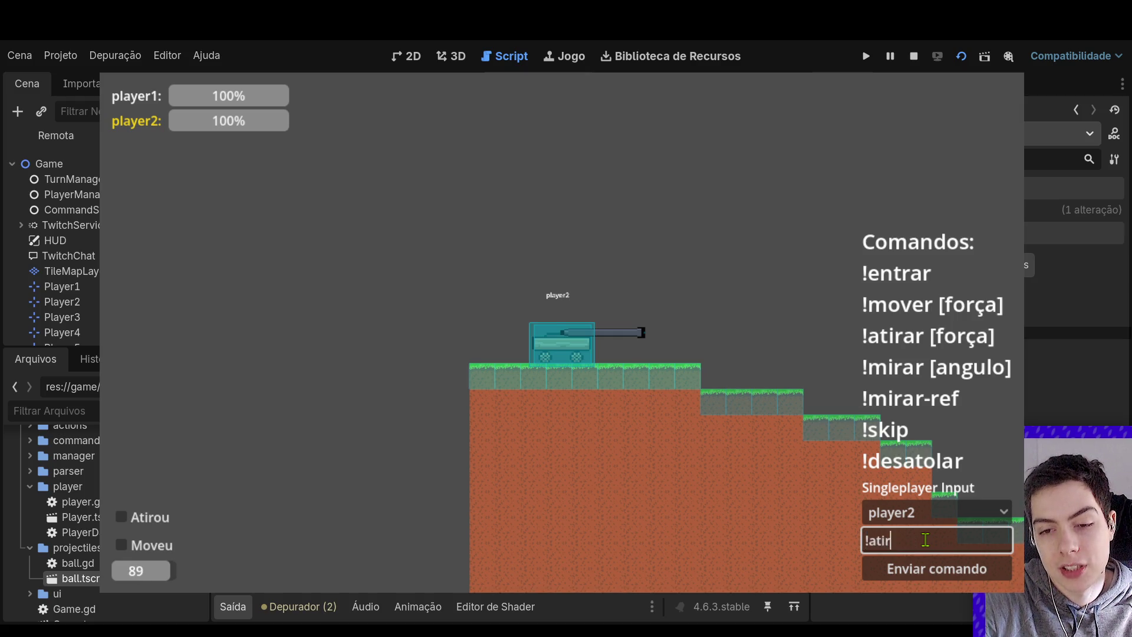
{"action": "type", "text": "ar 150"}
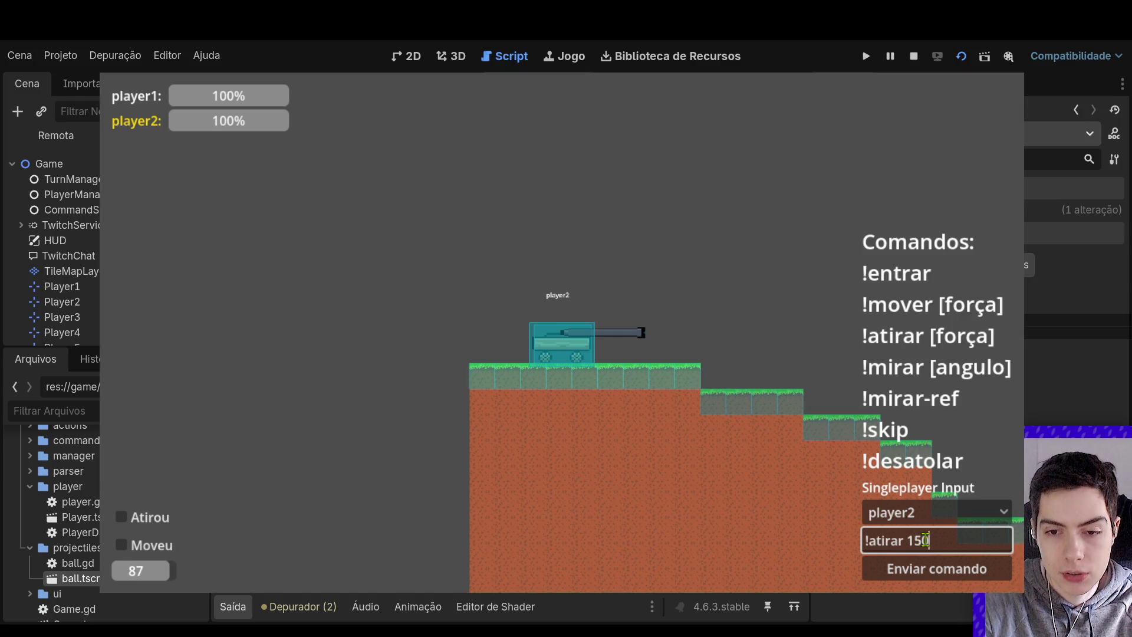
{"action": "left_click", "coordinate": [938, 570]}
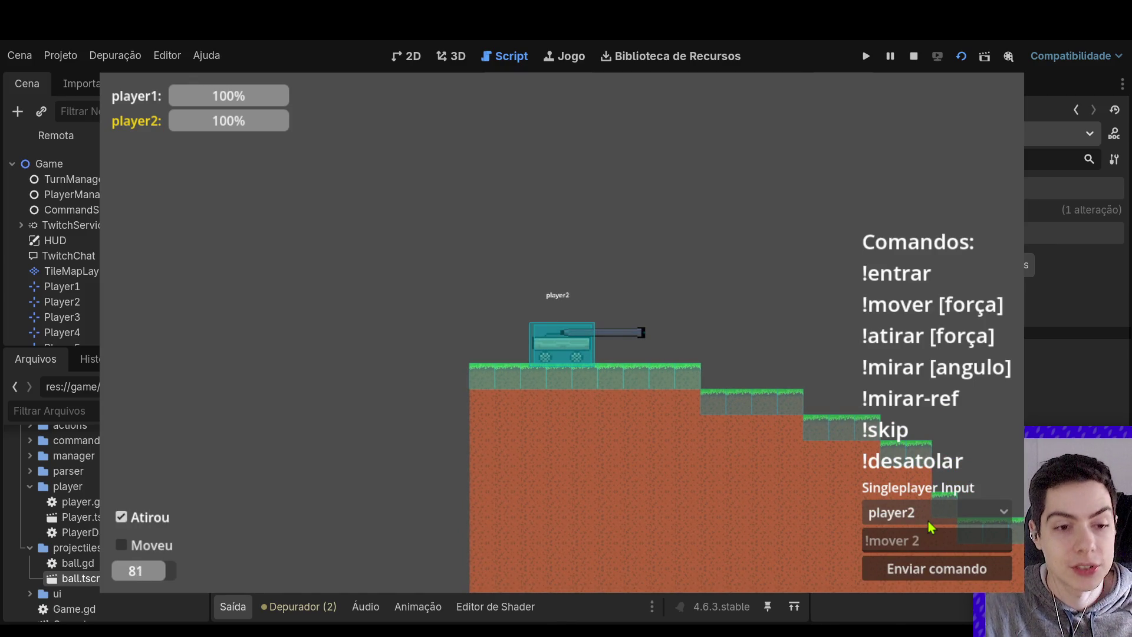
Send '!mover 2' as player2, then stop the game and return to the 2D Game scene
{"action": "left_click", "coordinate": [928, 524]}
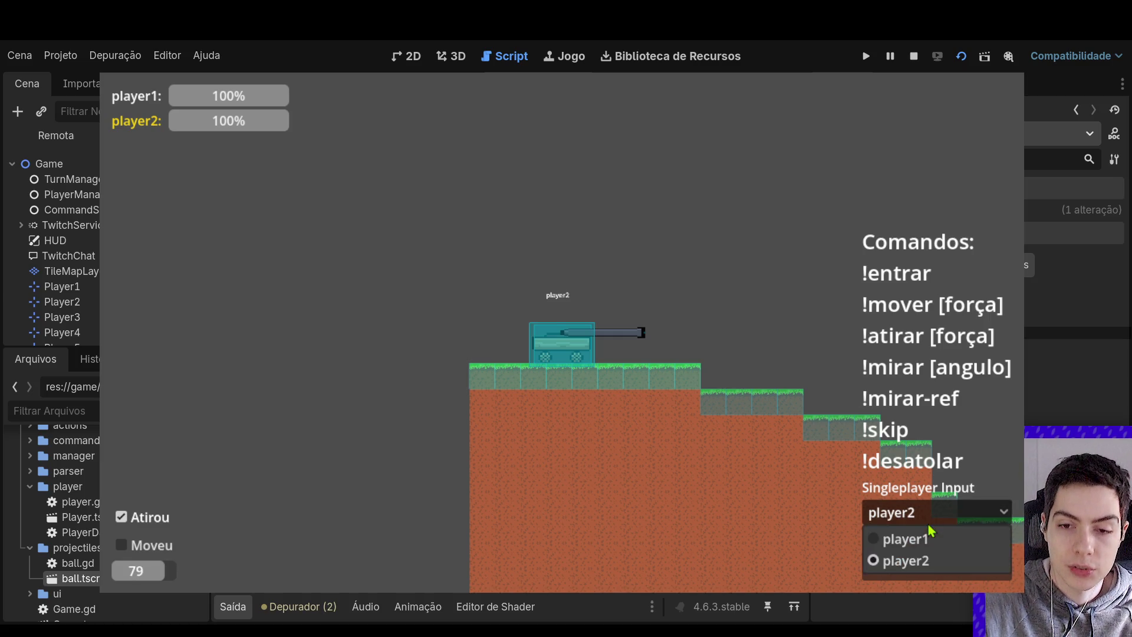
{"action": "left_click", "coordinate": [926, 543]}
{"action": "type", "text": "!"}
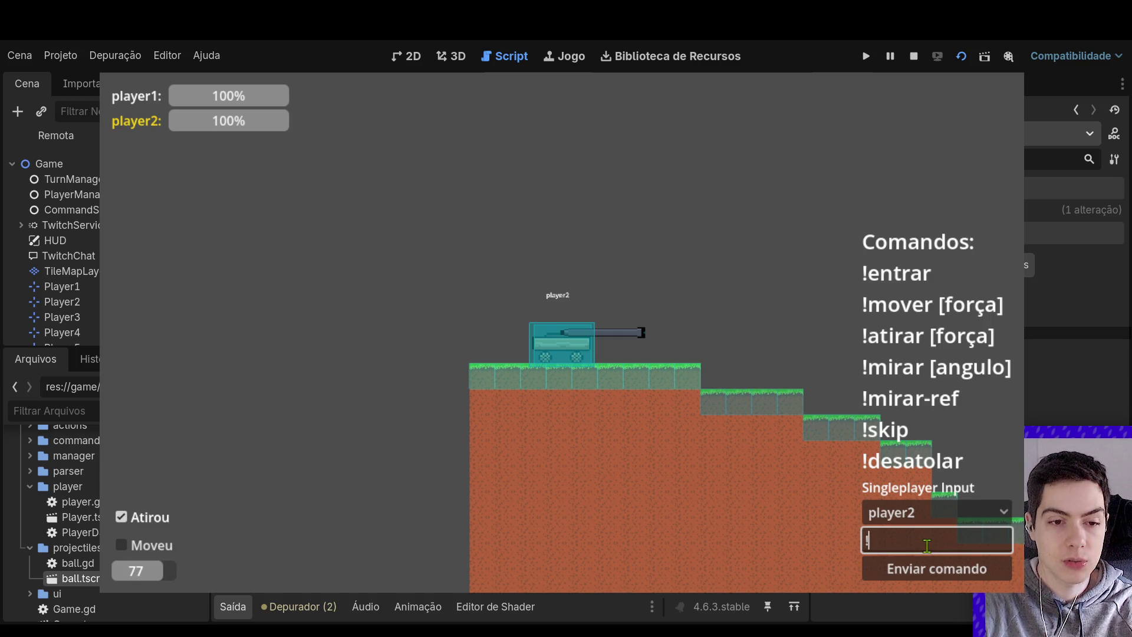
{"action": "type", "text": "mover 2"}
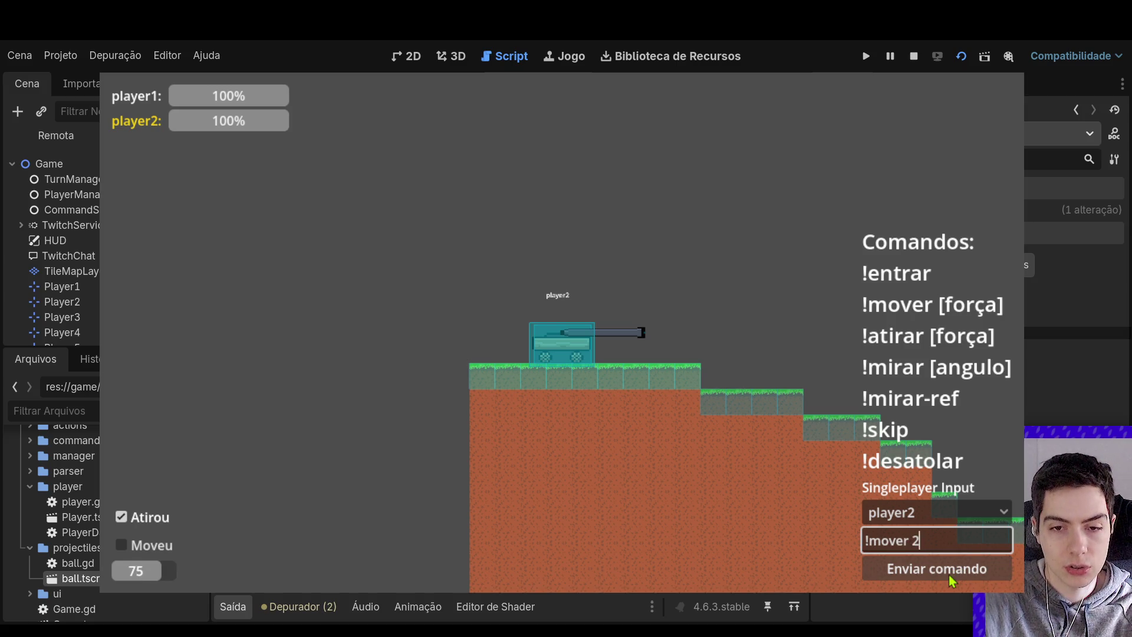
{"action": "left_click", "coordinate": [949, 574]}
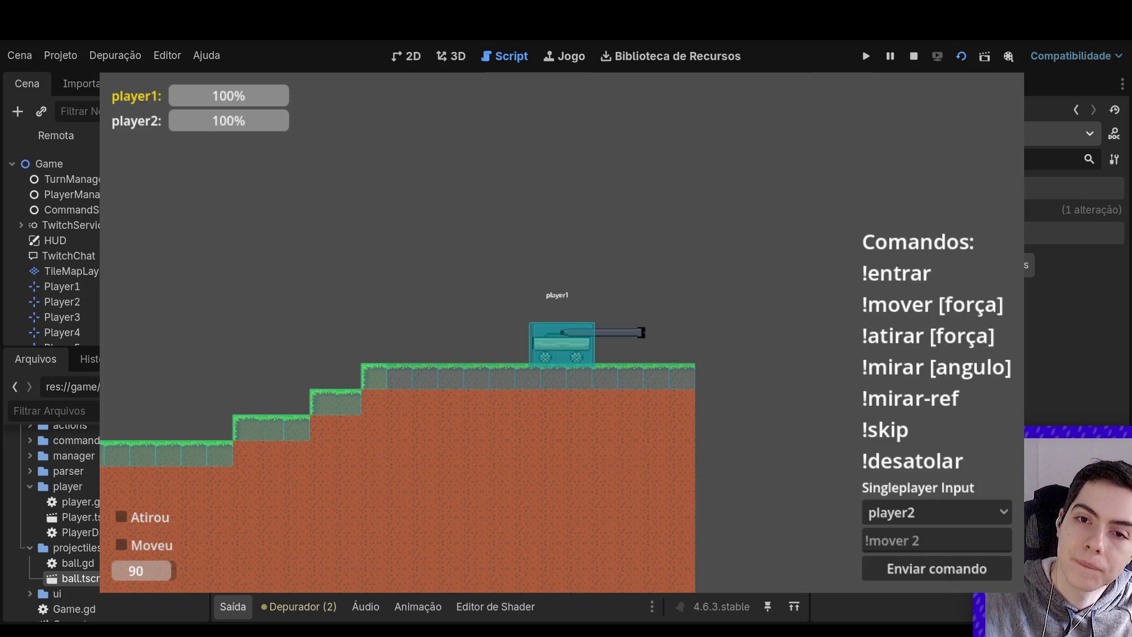
{"action": "left_click", "coordinate": [914, 56]}
{"action": "left_click", "coordinate": [394, 55]}
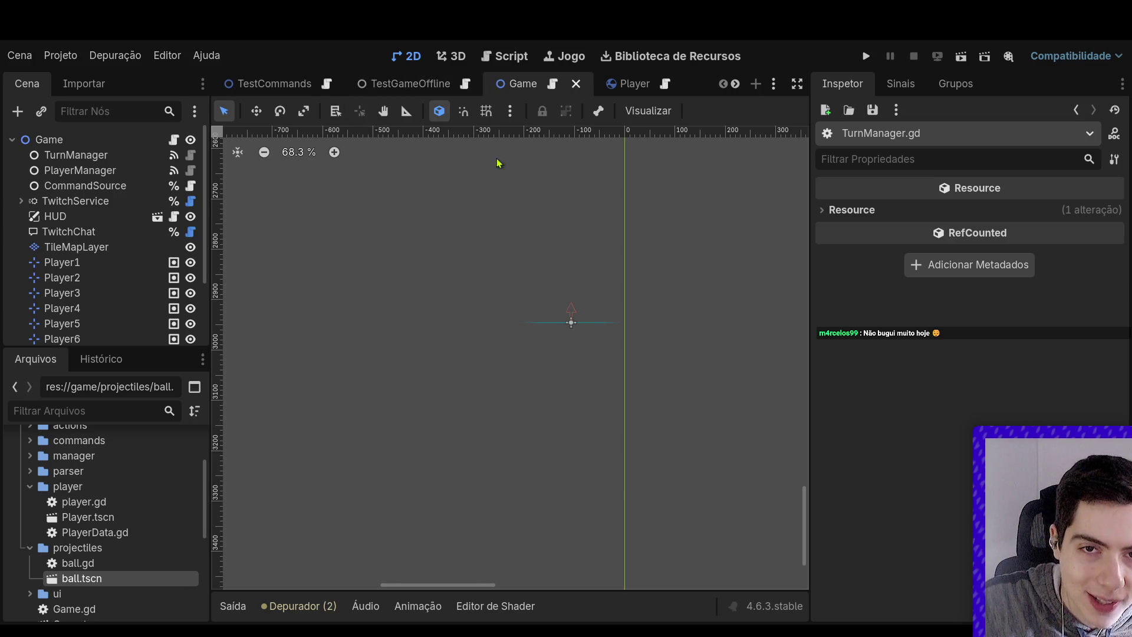
Select TileMapLayer, pick the grass tile, and extend the ground leftward
{"action": "scroll", "coordinate": [543, 288], "scroll_direction": "down", "scroll_amount": 10}
{"action": "scroll", "coordinate": [544, 289], "scroll_direction": "down", "scroll_amount": 1}
{"action": "scroll", "coordinate": [537, 189], "scroll_direction": "up", "scroll_amount": 2}
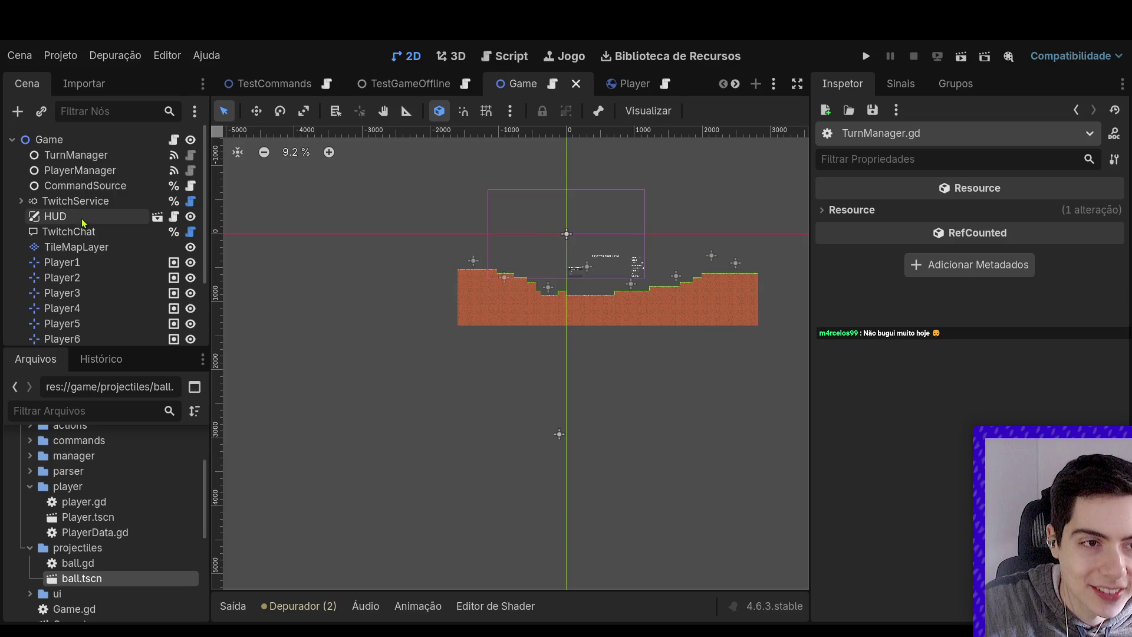
{"action": "left_click", "coordinate": [76, 247]}
{"action": "scroll", "coordinate": [464, 541], "scroll_direction": "down", "scroll_amount": 5}
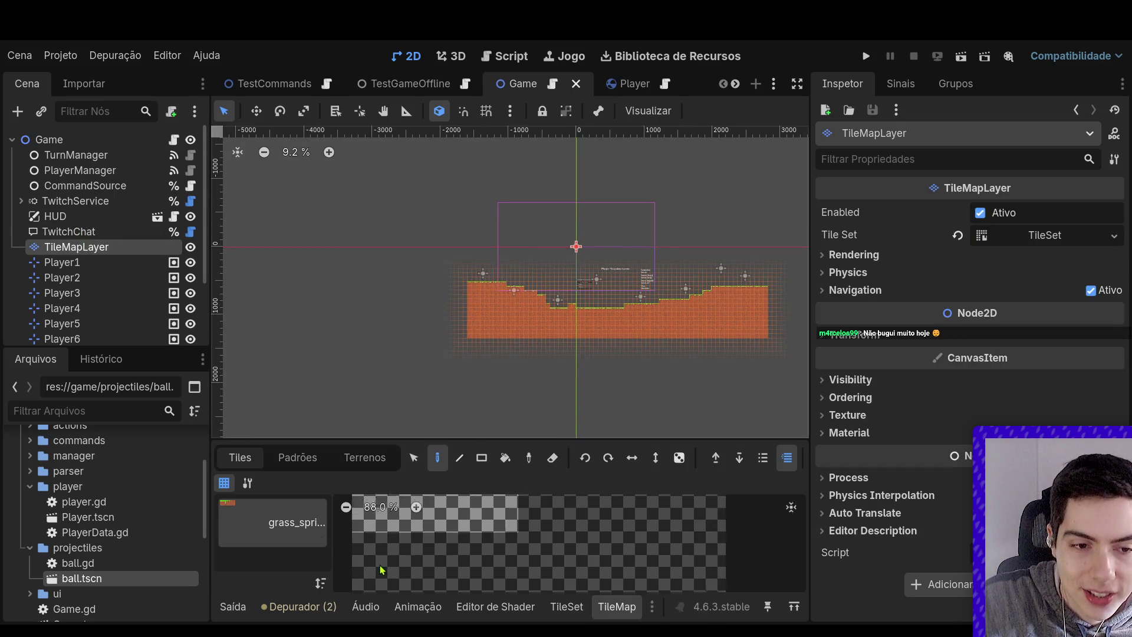
{"action": "scroll", "coordinate": [464, 541], "scroll_direction": "up", "scroll_amount": 4}
{"action": "left_click", "coordinate": [497, 515]}
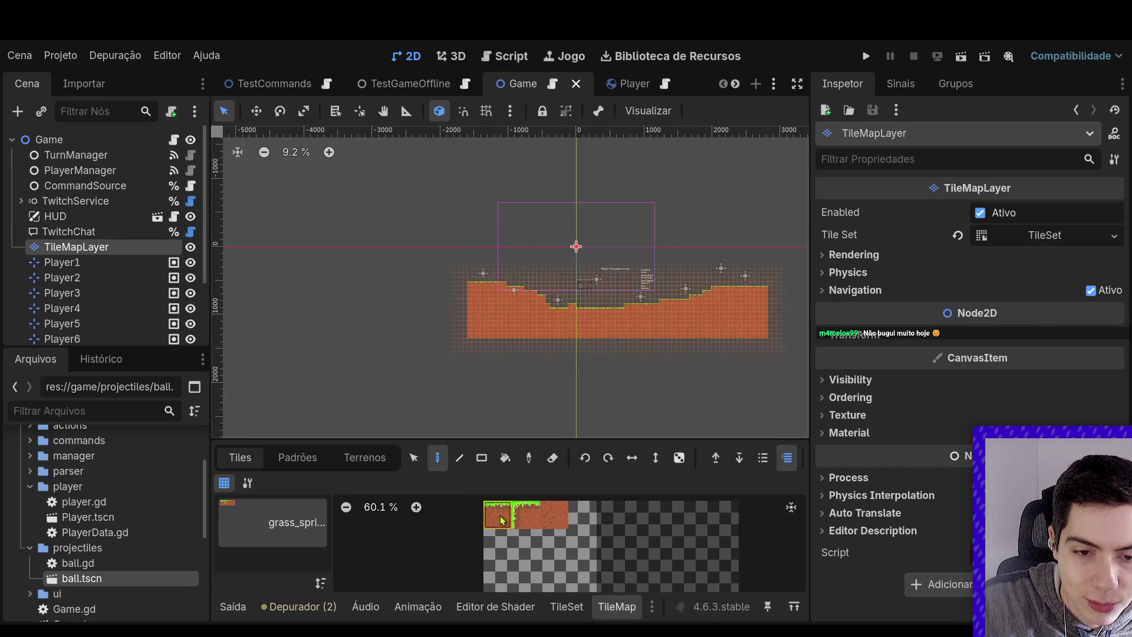
{"action": "scroll", "coordinate": [478, 293], "scroll_direction": "up", "scroll_amount": 2}
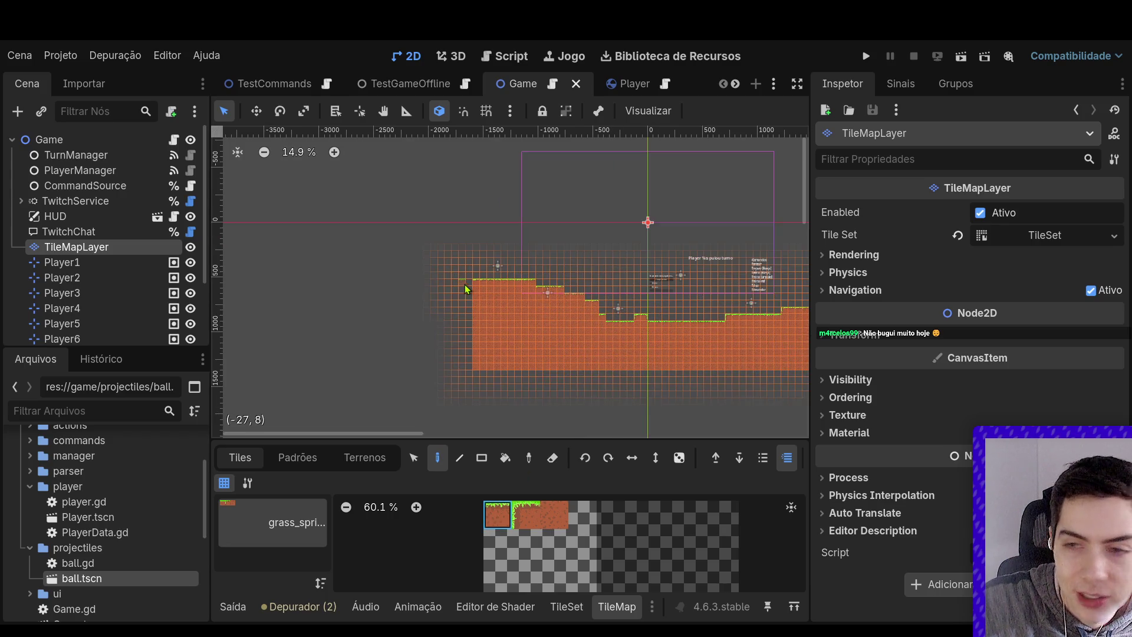
{"action": "left_click_drag", "start_coordinate": [471, 289], "coordinate": [409, 285]}
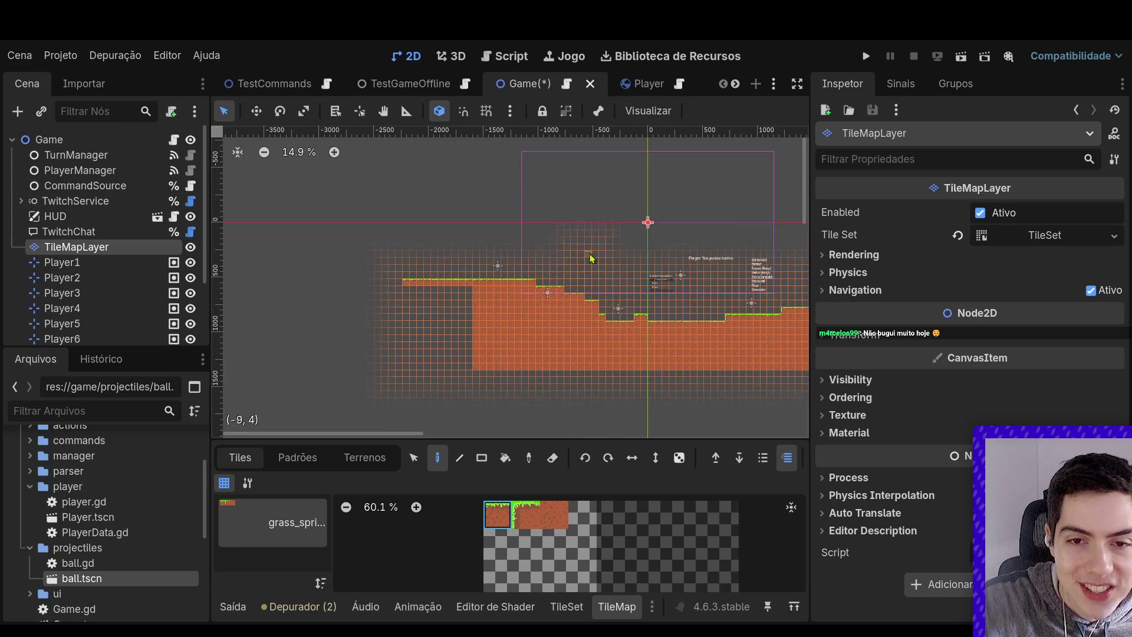
Pan and zoom across the tilemap to survey where to add platforms
{"action": "scroll", "coordinate": [606, 262], "scroll_direction": "down", "scroll_amount": 2}
{"action": "scroll", "coordinate": [601, 277], "scroll_direction": "up", "scroll_amount": 1}
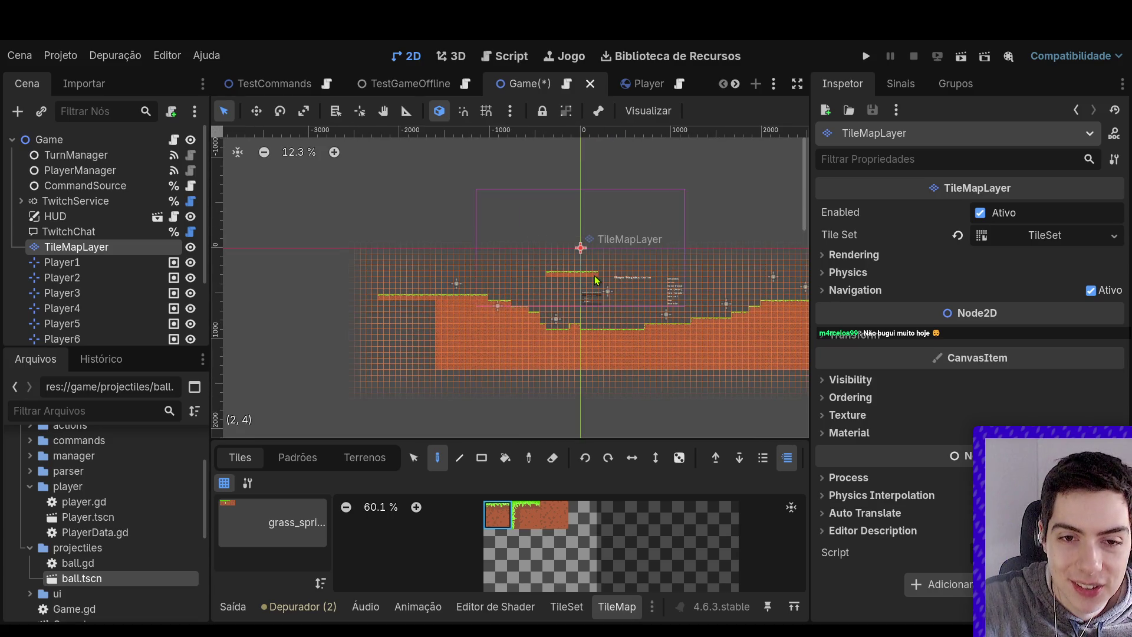
{"action": "scroll", "coordinate": [707, 273], "scroll_direction": "right", "scroll_amount": 1}
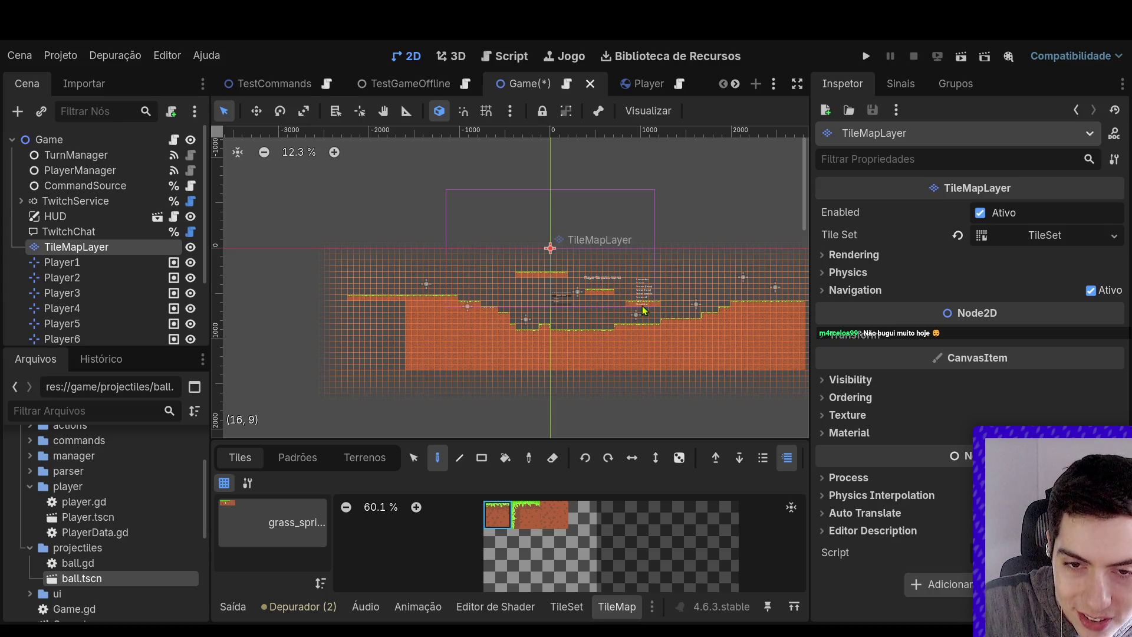
{"action": "scroll", "coordinate": [586, 283], "scroll_direction": "down", "scroll_amount": 4}
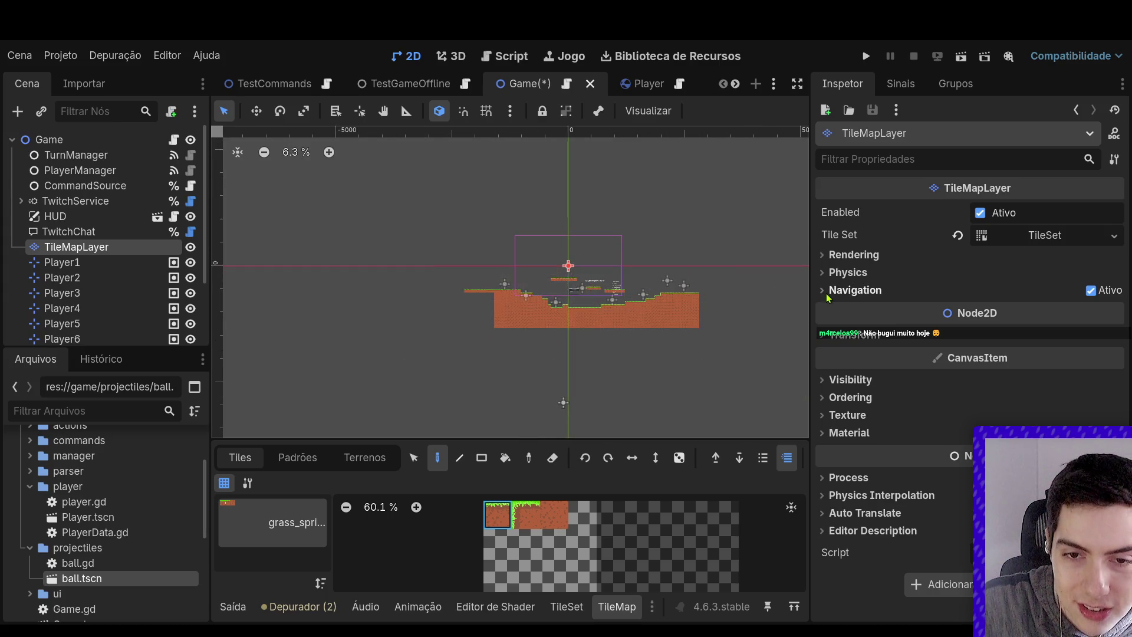
{"action": "scroll", "coordinate": [627, 279], "scroll_direction": "up", "scroll_amount": 4}
{"action": "scroll", "coordinate": [589, 294], "scroll_direction": "down", "scroll_amount": 4}
{"action": "scroll", "coordinate": [435, 336], "scroll_direction": "up", "scroll_amount": 3}
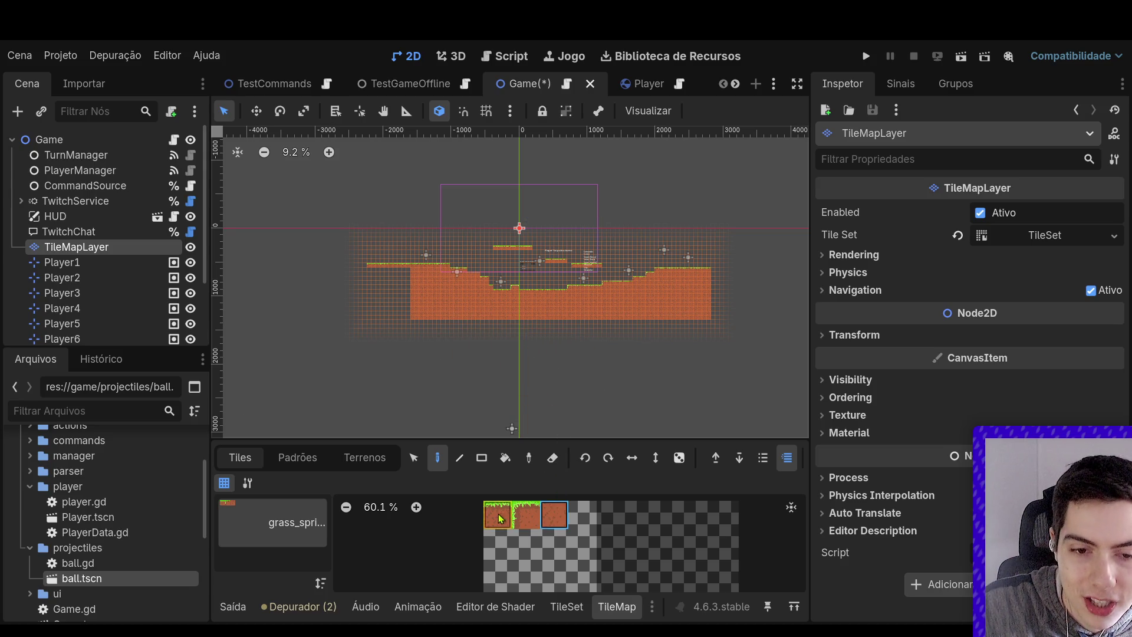
{"action": "scroll", "coordinate": [432, 238], "scroll_direction": "up", "scroll_amount": 1}
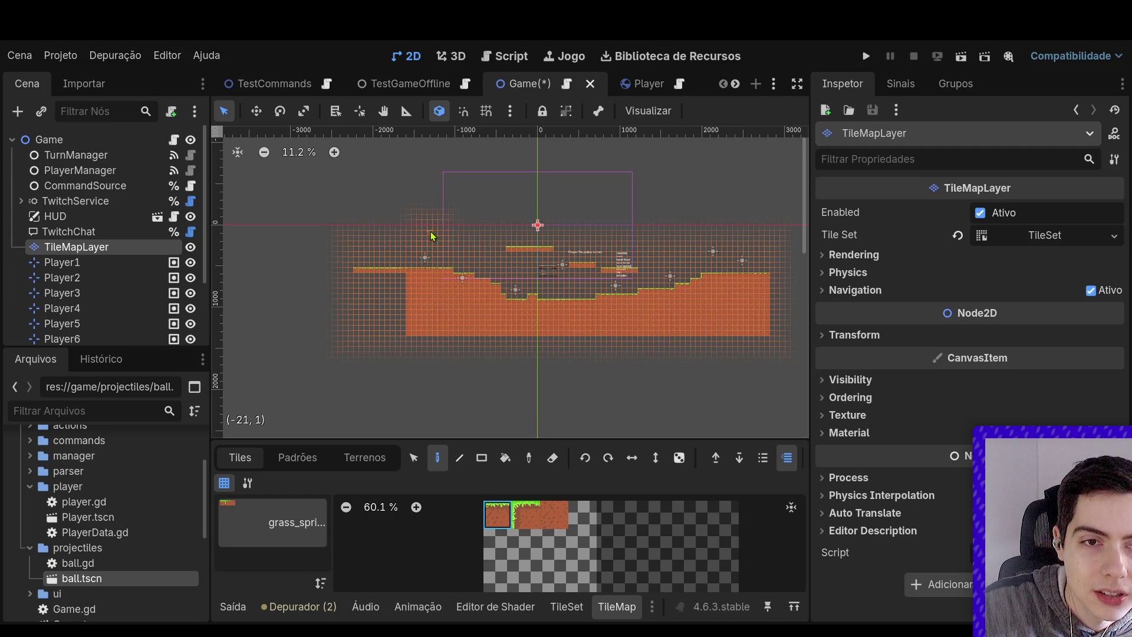
Paint a new floating row of grass tiles above the terrain
{"action": "mouse_move", "coordinate": [489, 248]}
{"action": "left_mouse_down"}
{"action": "mouse_move", "coordinate": [442, 241]}
{"action": "mouse_move", "coordinate": [530, 211]}
{"action": "mouse_move", "coordinate": [633, 225]}
{"action": "left_mouse_up"}
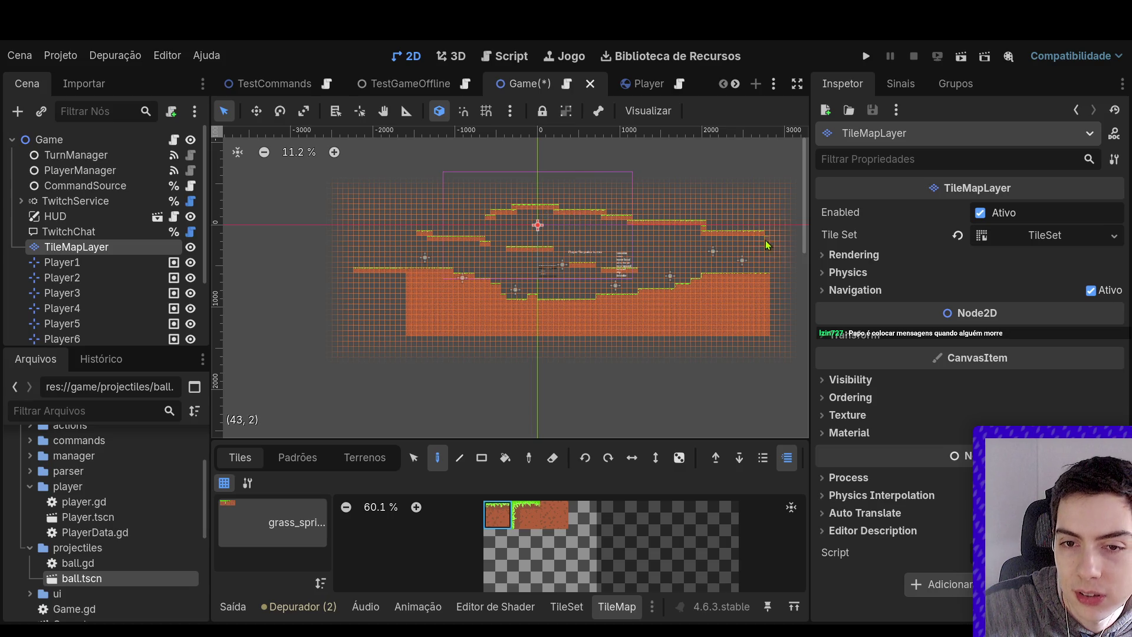
{"action": "scroll", "coordinate": [766, 277], "scroll_direction": "down", "scroll_amount": 3}
{"action": "scroll", "coordinate": [762, 305], "scroll_direction": "down", "scroll_amount": 4}
{"action": "scroll", "coordinate": [758, 292], "scroll_direction": "up", "scroll_amount": 3}
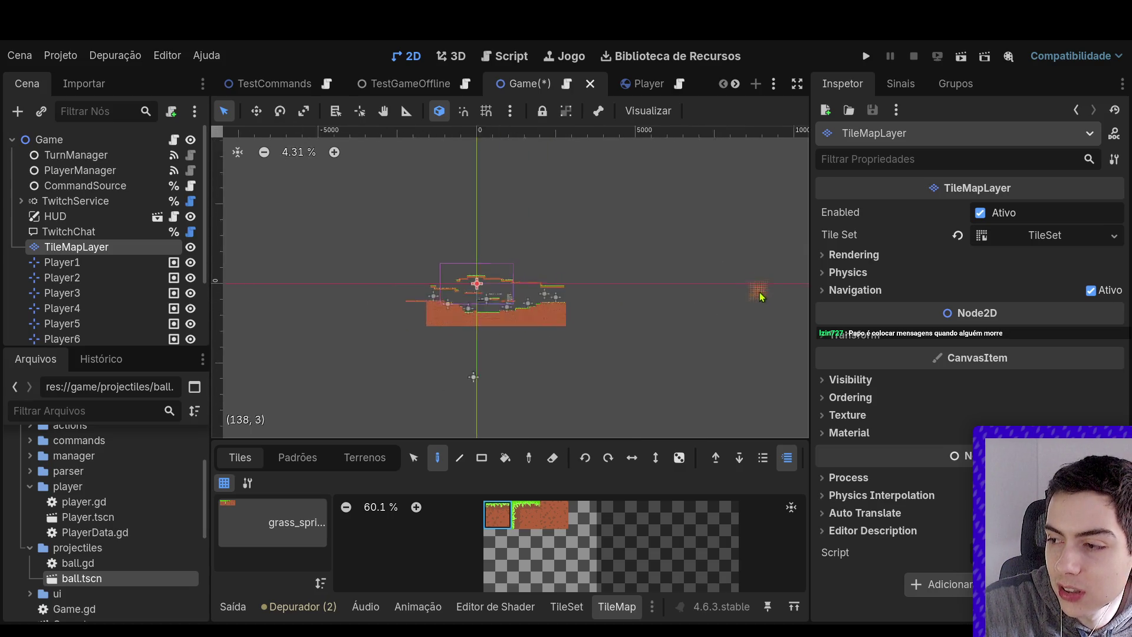
{"action": "scroll", "coordinate": [590, 300], "scroll_direction": "down", "scroll_amount": 2}
{"action": "scroll", "coordinate": [488, 313], "scroll_direction": "up", "scroll_amount": 5}
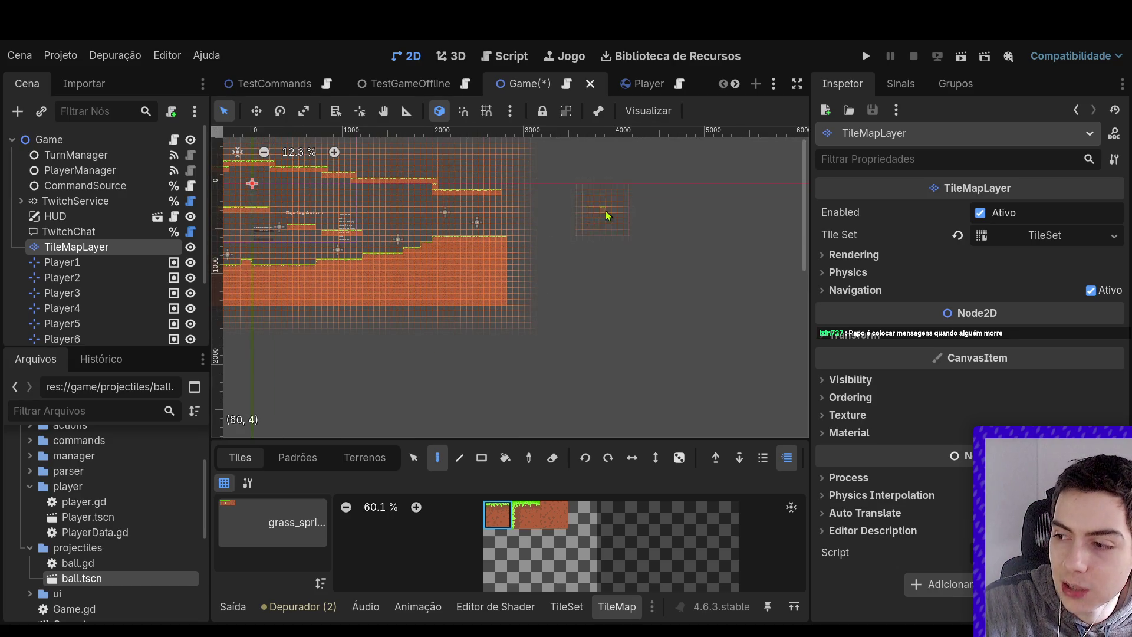
Add grass tiles at the terrain's right edge, then erase the stray ones
{"action": "left_click", "coordinate": [521, 229]}
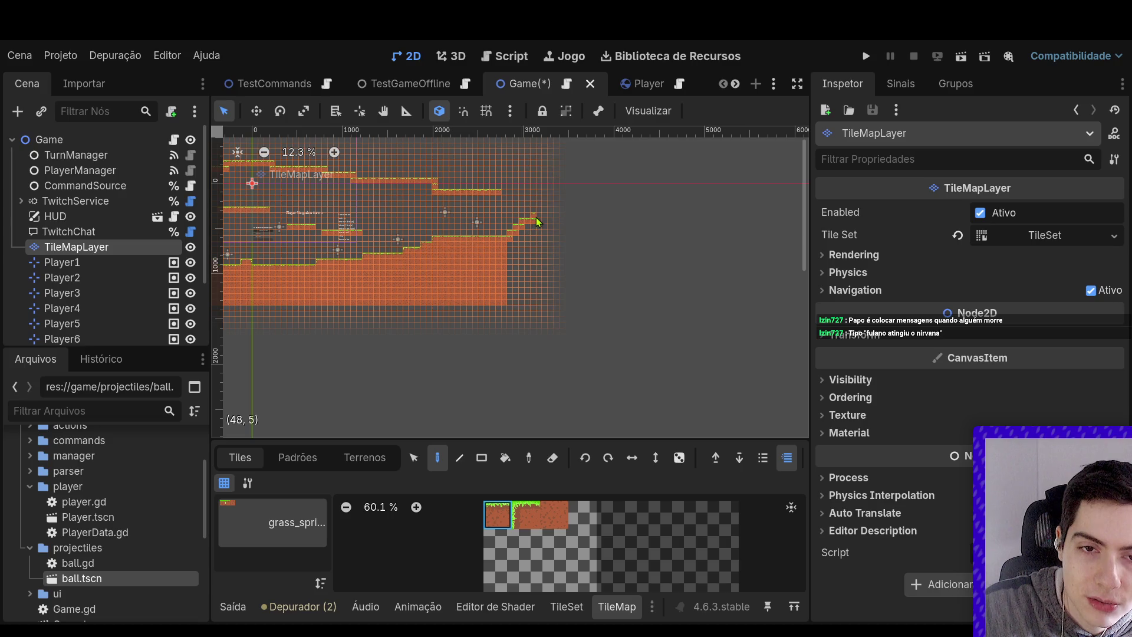
{"action": "left_click", "coordinate": [541, 215]}
{"action": "left_click", "coordinate": [610, 221]}
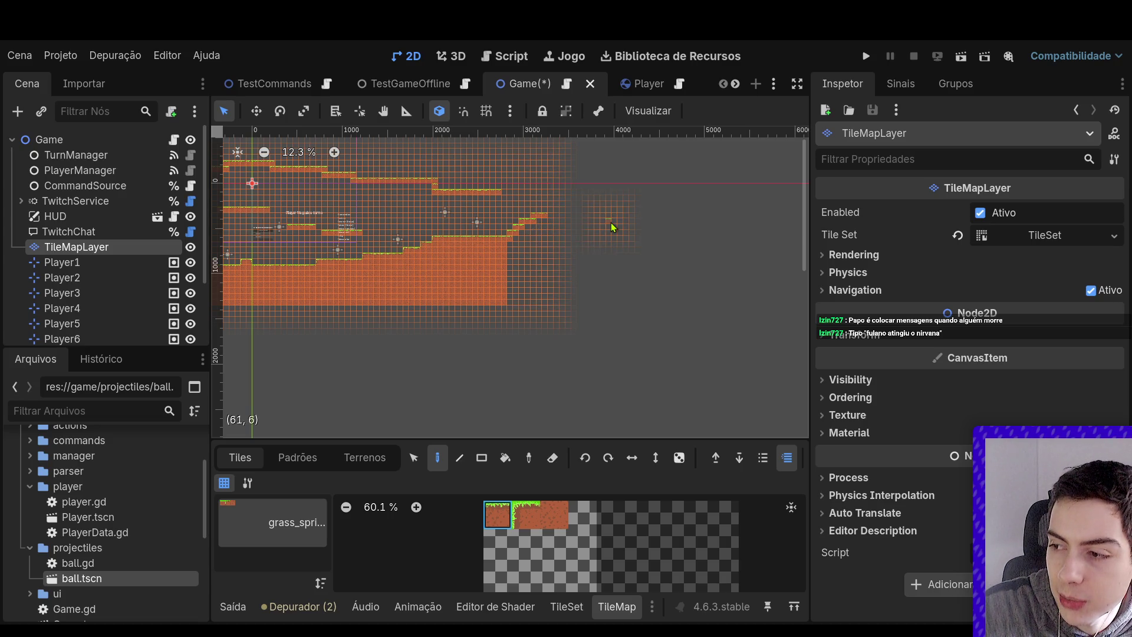
{"action": "right_click", "coordinate": [611, 222]}
{"action": "right_click", "coordinate": [541, 216]}
{"action": "right_click", "coordinate": [524, 227]}
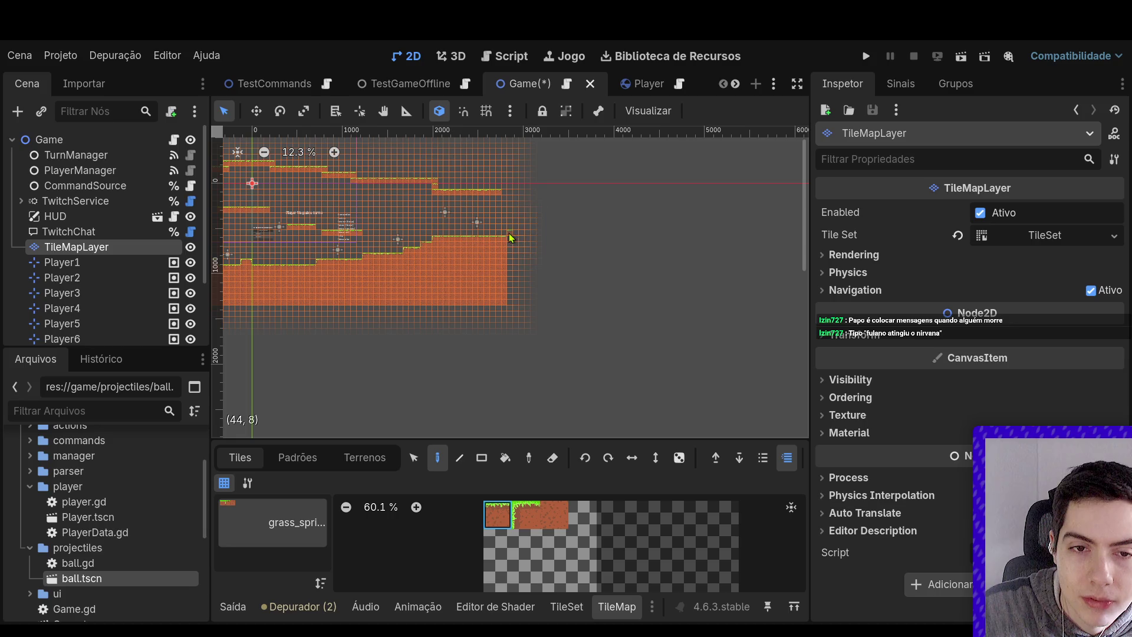
Paint three rising grass steps at the map's right edge
{"action": "left_click", "coordinate": [511, 237]}
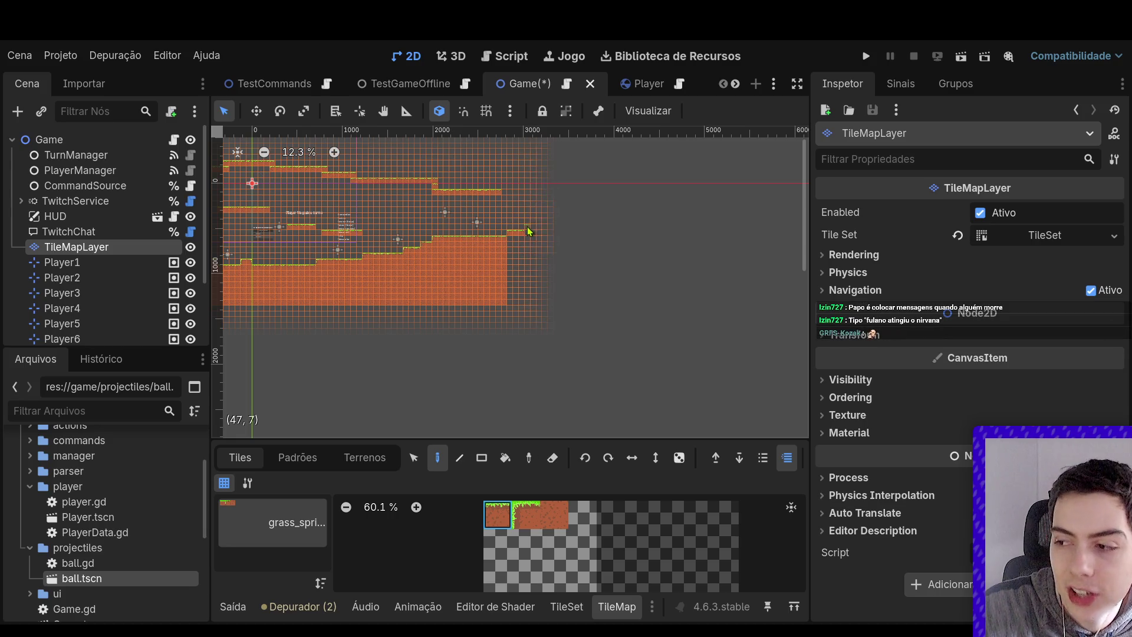
{"action": "left_click", "coordinate": [534, 226]}
{"action": "left_click", "coordinate": [547, 214]}
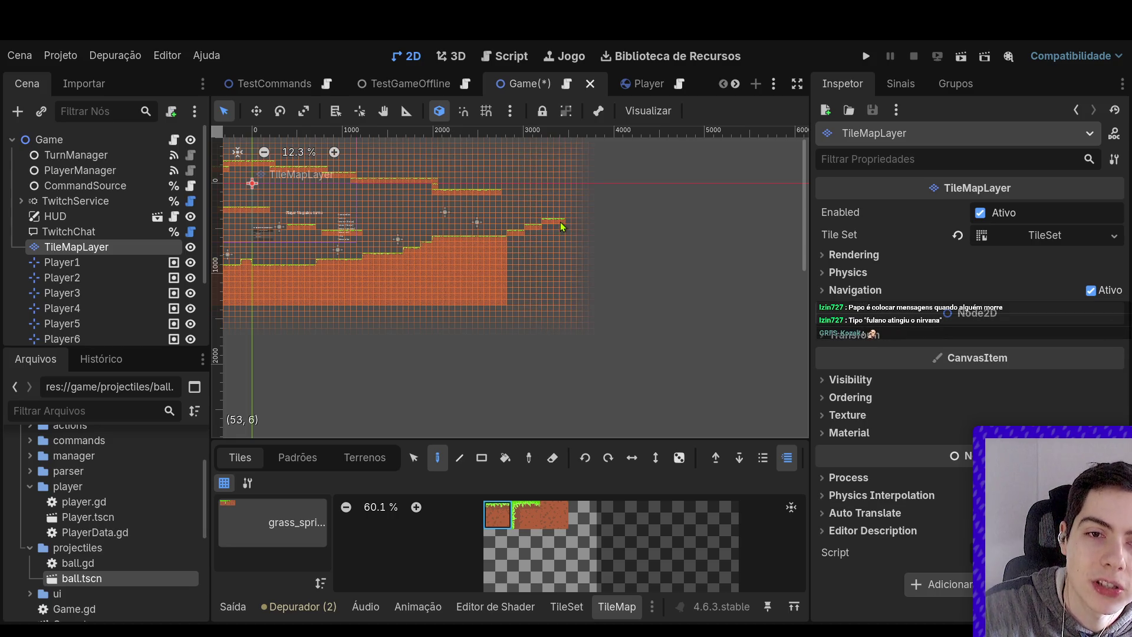
{"action": "scroll", "coordinate": [560, 224], "scroll_direction": "down", "scroll_amount": 4}
{"action": "scroll", "coordinate": [466, 296], "scroll_direction": "up", "scroll_amount": 4}
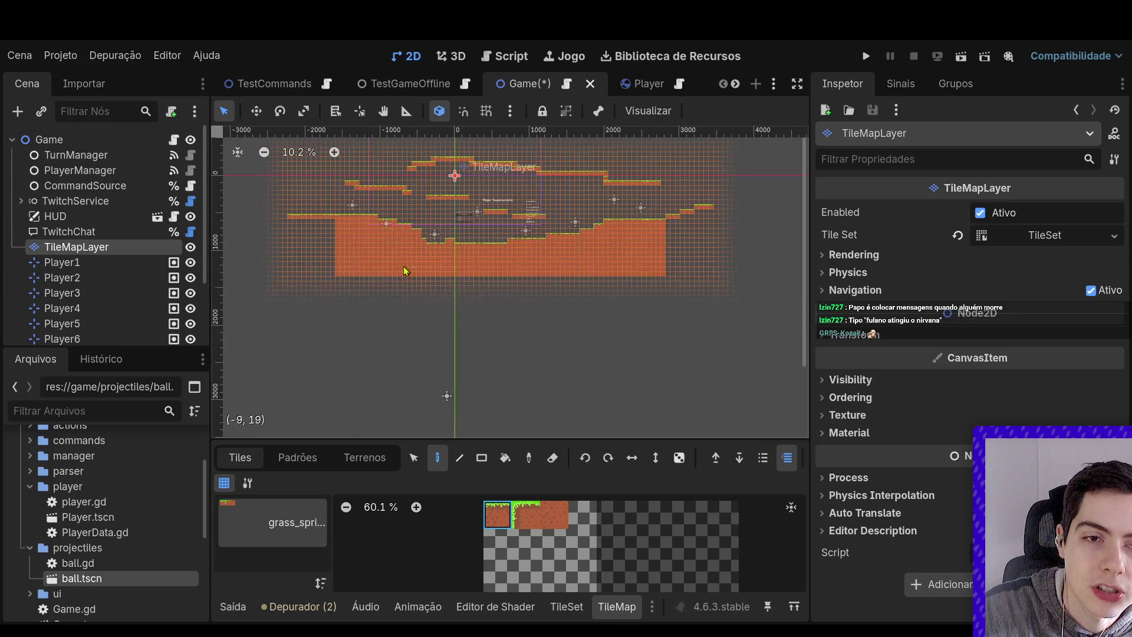
{"action": "scroll", "coordinate": [412, 265], "scroll_direction": "down", "scroll_amount": 3}
{"action": "scroll", "coordinate": [362, 218], "scroll_direction": "up", "scroll_amount": 3}
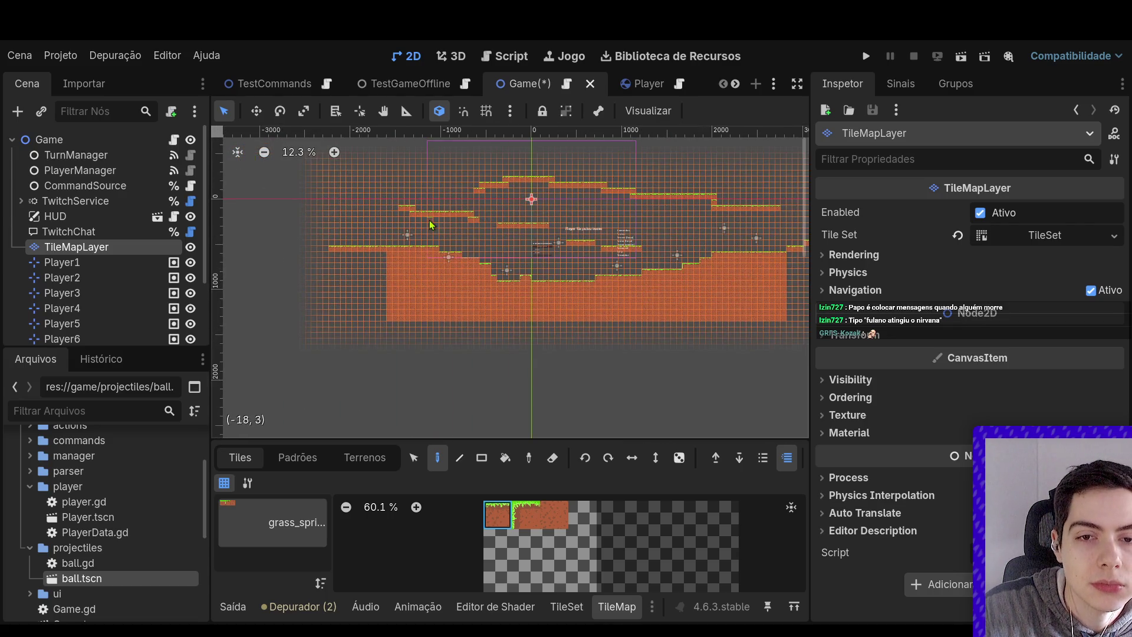
{"action": "scroll", "coordinate": [495, 221], "scroll_direction": "down", "scroll_amount": 2}
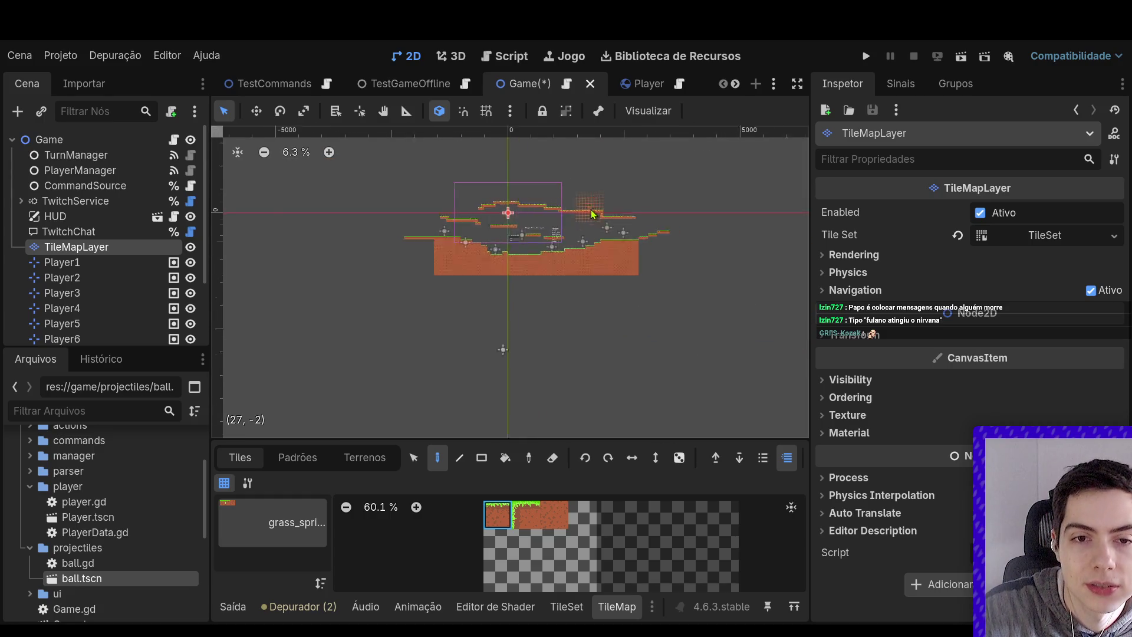
{"action": "scroll", "coordinate": [589, 217], "scroll_direction": "up", "scroll_amount": 1}
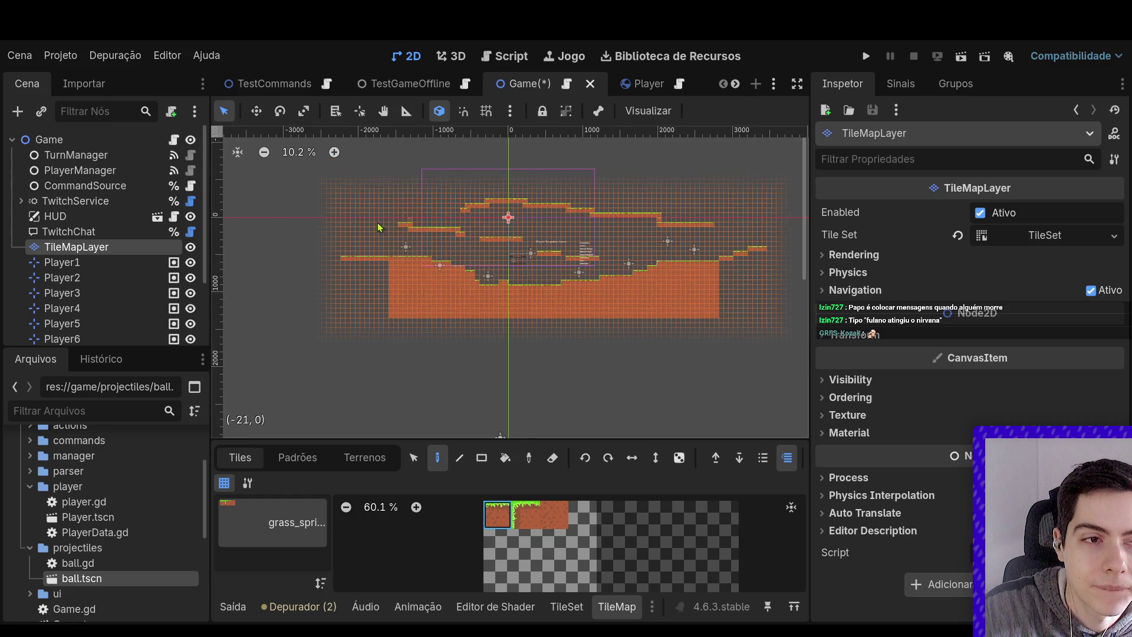
Check the spawn markers and raise Player7's spawn onto a higher platform
{"action": "scroll", "coordinate": [100, 254], "scroll_direction": "down", "scroll_amount": 2}
{"action": "left_click", "coordinate": [101, 258]}
{"action": "left_click", "coordinate": [98, 284]}
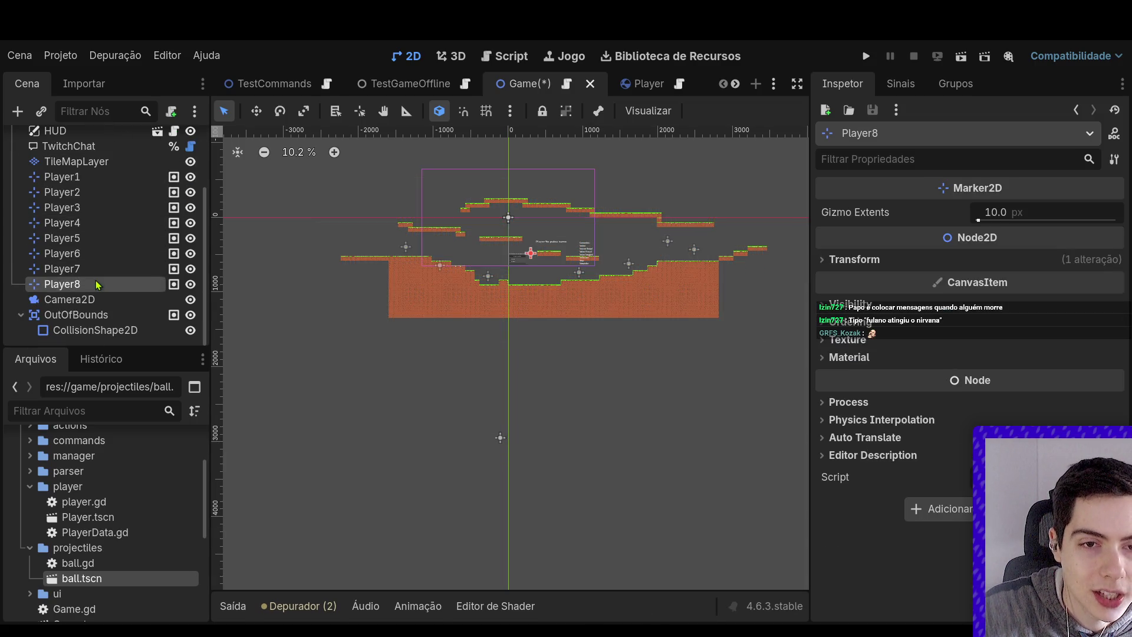
{"action": "left_click", "coordinate": [97, 269]}
{"action": "left_click", "coordinate": [96, 177]}
{"action": "left_click", "coordinate": [99, 192]}
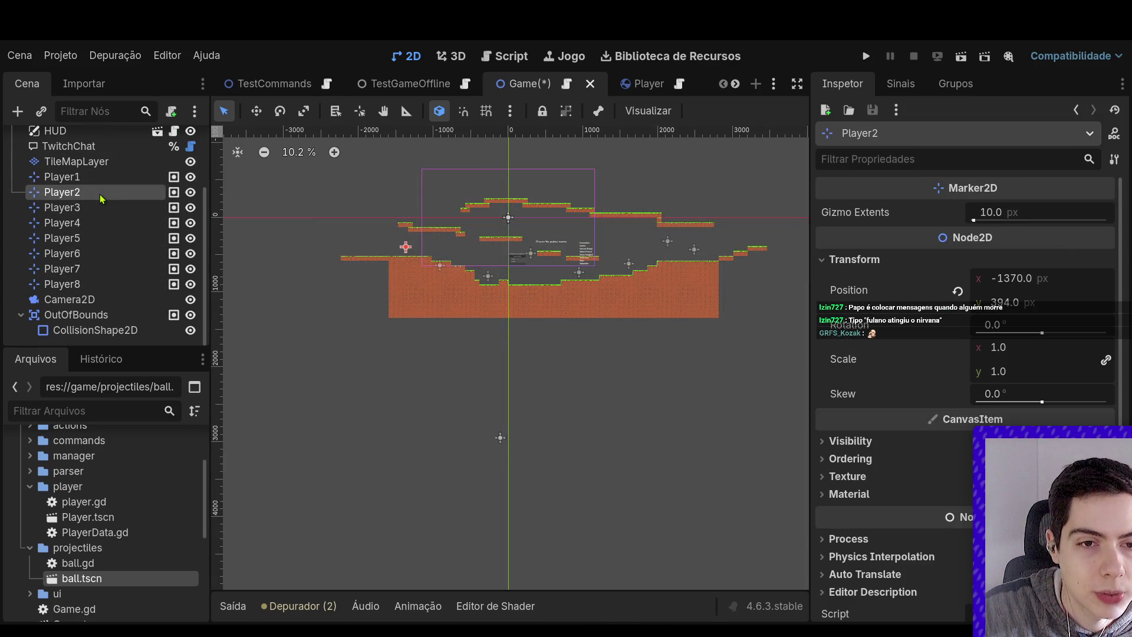
{"action": "left_click", "coordinate": [100, 208]}
{"action": "left_click", "coordinate": [101, 222]}
{"action": "left_click", "coordinate": [103, 237]}
{"action": "left_click", "coordinate": [104, 253]}
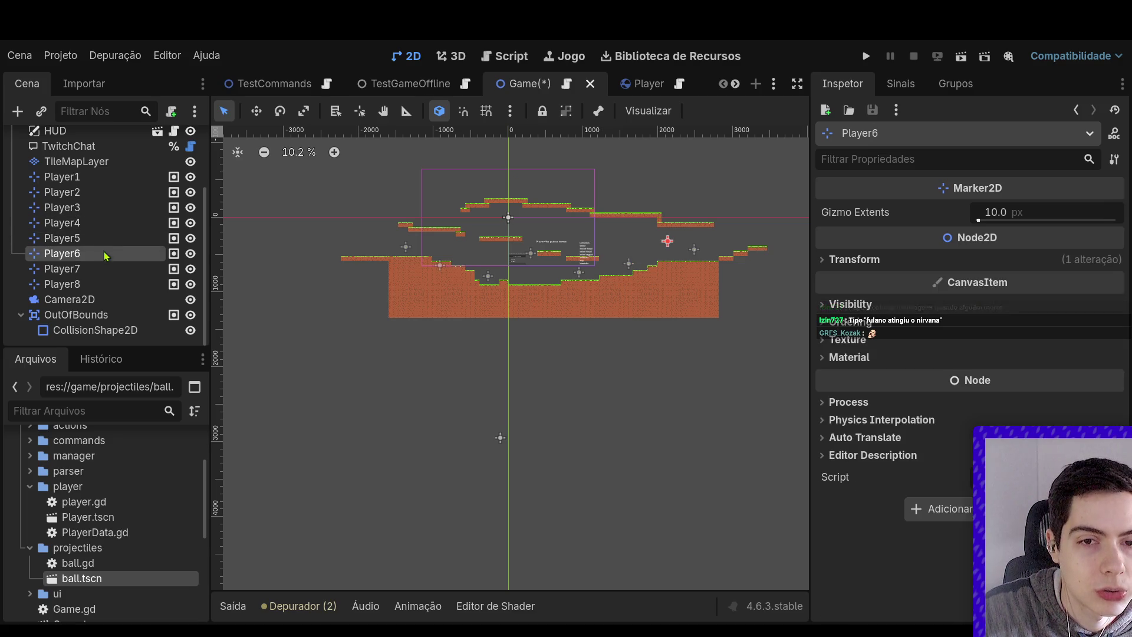
{"action": "left_click", "coordinate": [106, 268]}
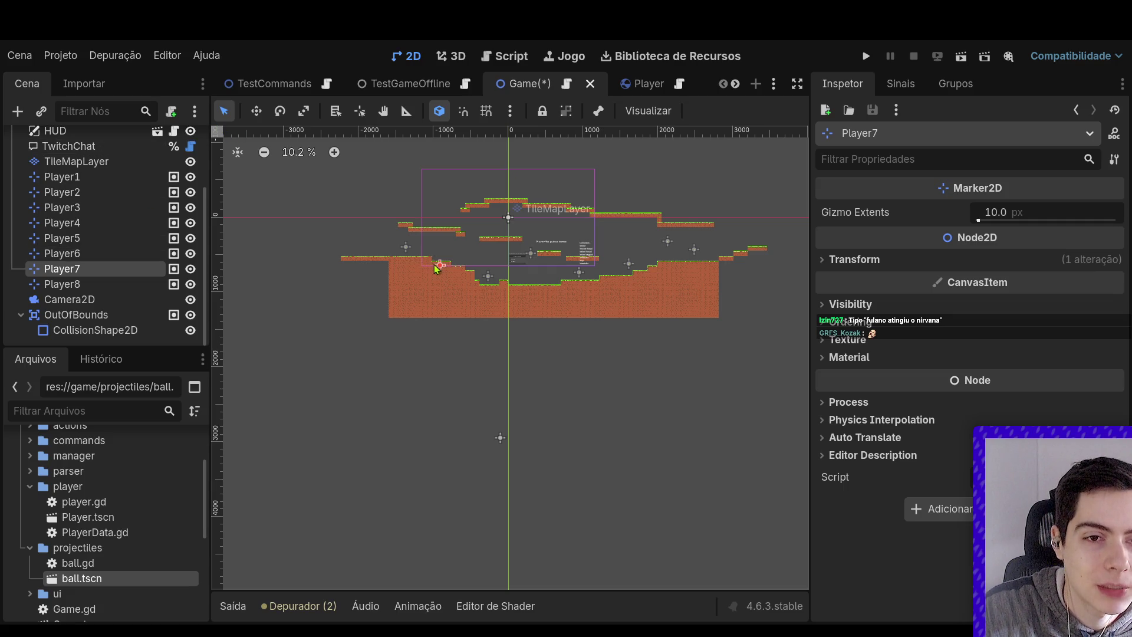
{"action": "left_click_drag", "start_coordinate": [438, 266], "coordinate": [434, 213]}
Move Player8's spawn up-right and Player6's onto the upper right platform
{"action": "left_click", "coordinate": [125, 283]}
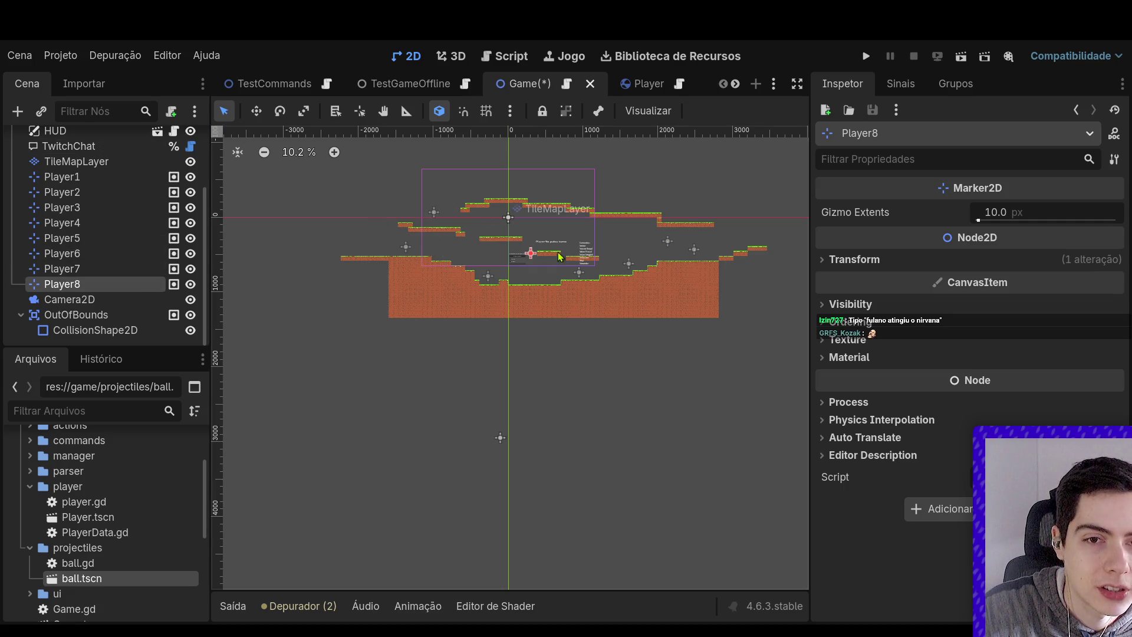
{"action": "left_click_drag", "start_coordinate": [531, 253], "coordinate": [551, 242]}
{"action": "left_click", "coordinate": [113, 269]}
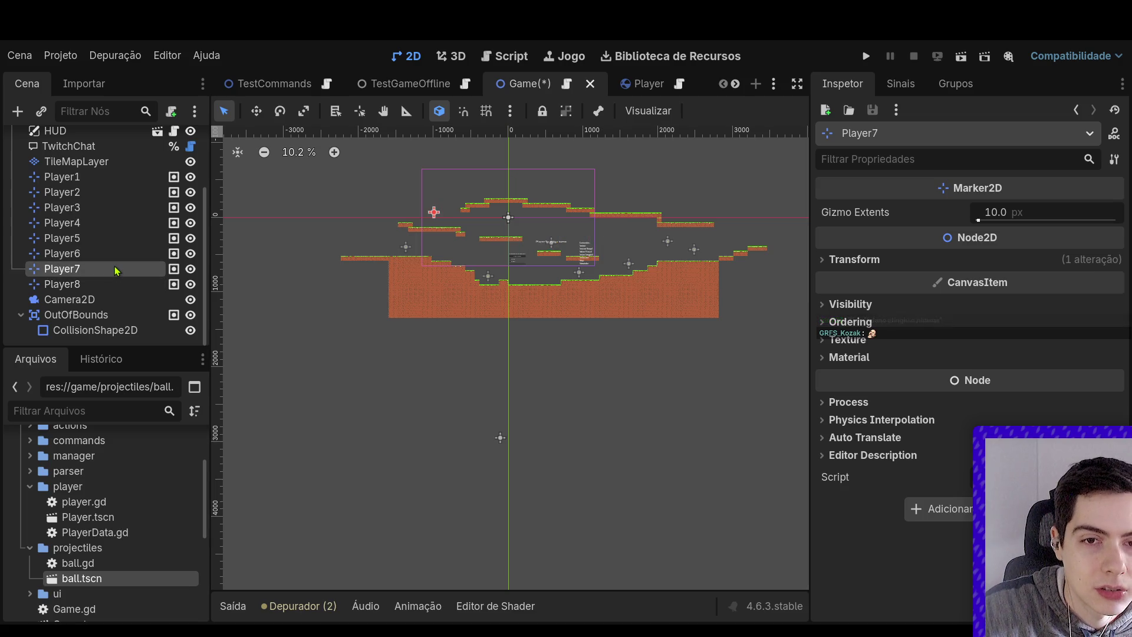
{"action": "left_click", "coordinate": [106, 254]}
{"action": "left_click_drag", "start_coordinate": [669, 245], "coordinate": [693, 215]}
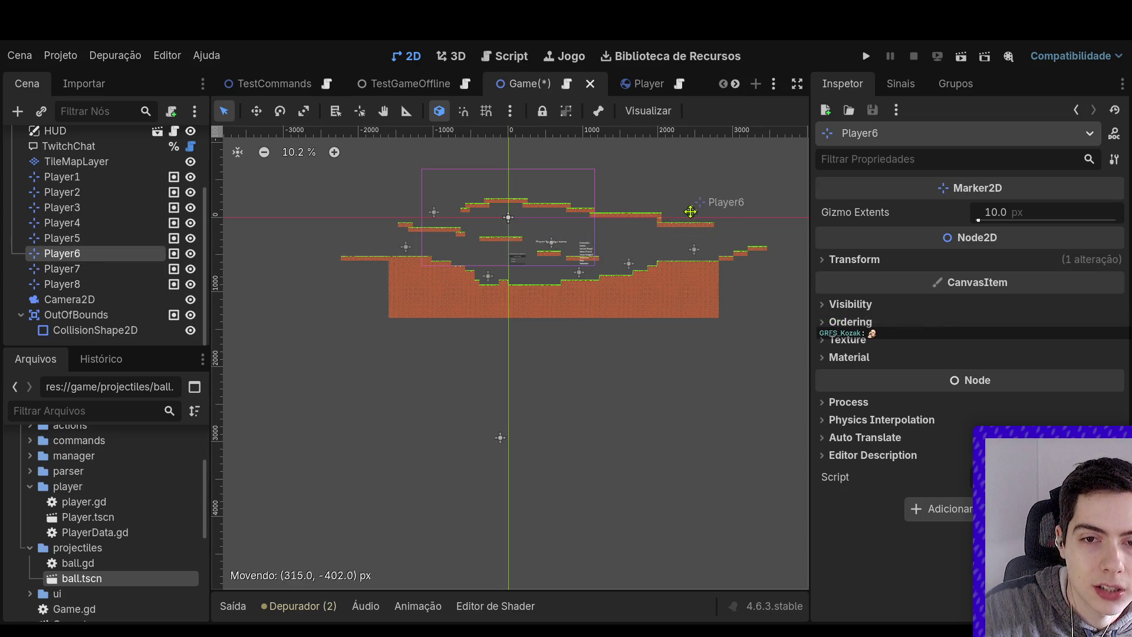
Move Player5's spawn up-left onto the top platform
{"action": "left_click", "coordinate": [88, 269]}
{"action": "left_click", "coordinate": [89, 284]}
{"action": "left_click", "coordinate": [106, 268]}
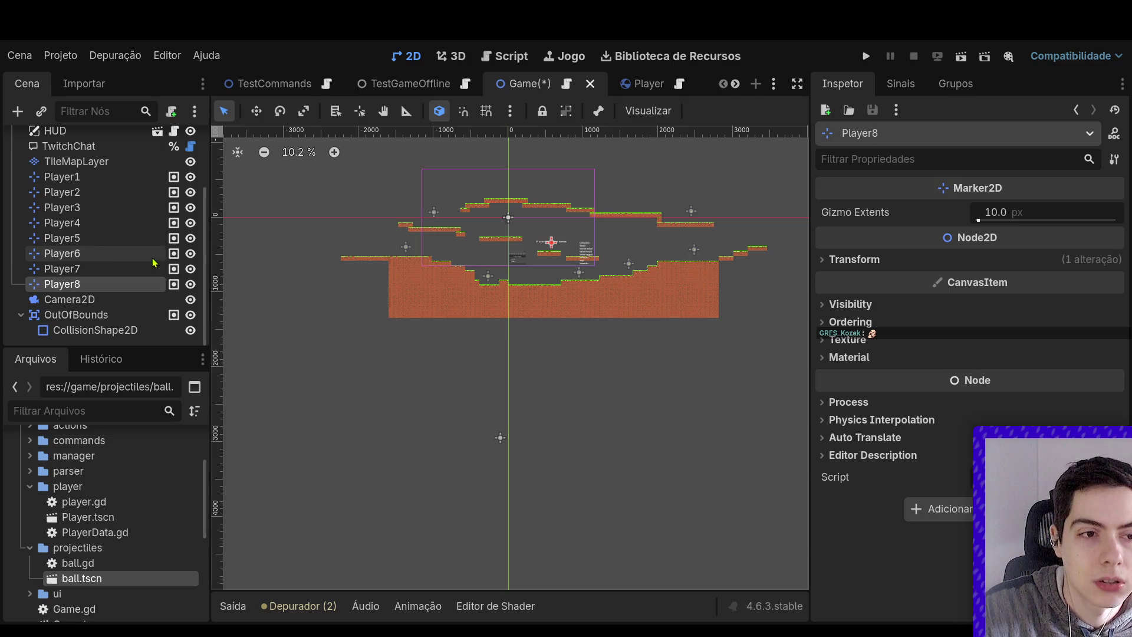
{"action": "left_click", "coordinate": [107, 253]}
{"action": "left_click", "coordinate": [94, 177]}
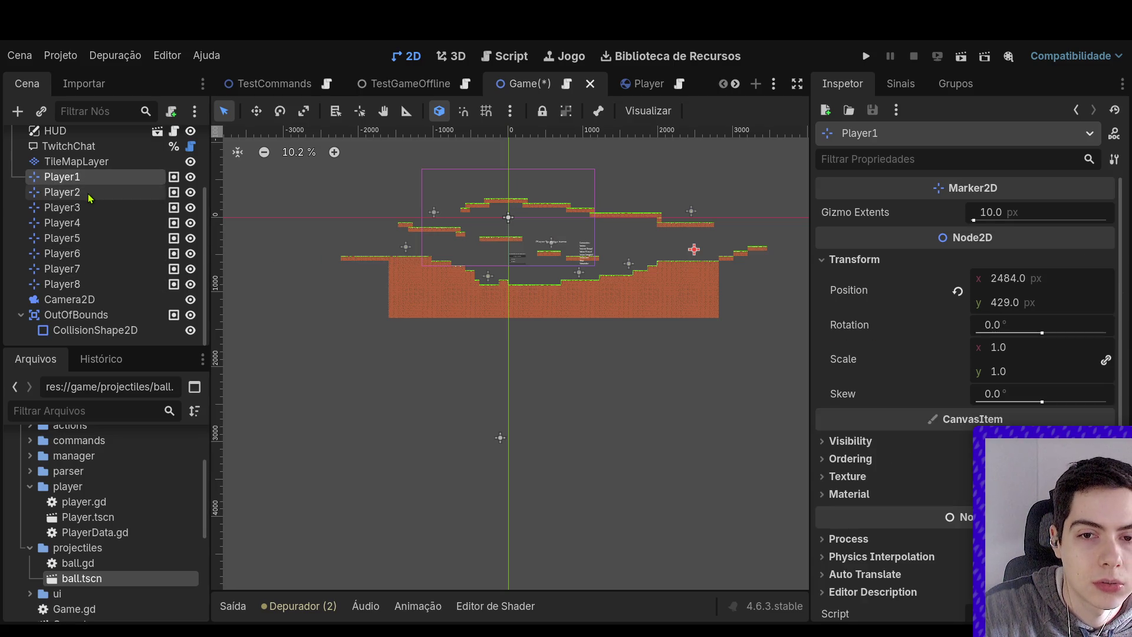
{"action": "left_click", "coordinate": [90, 193]}
{"action": "left_click", "coordinate": [92, 207]}
{"action": "left_click", "coordinate": [92, 223]}
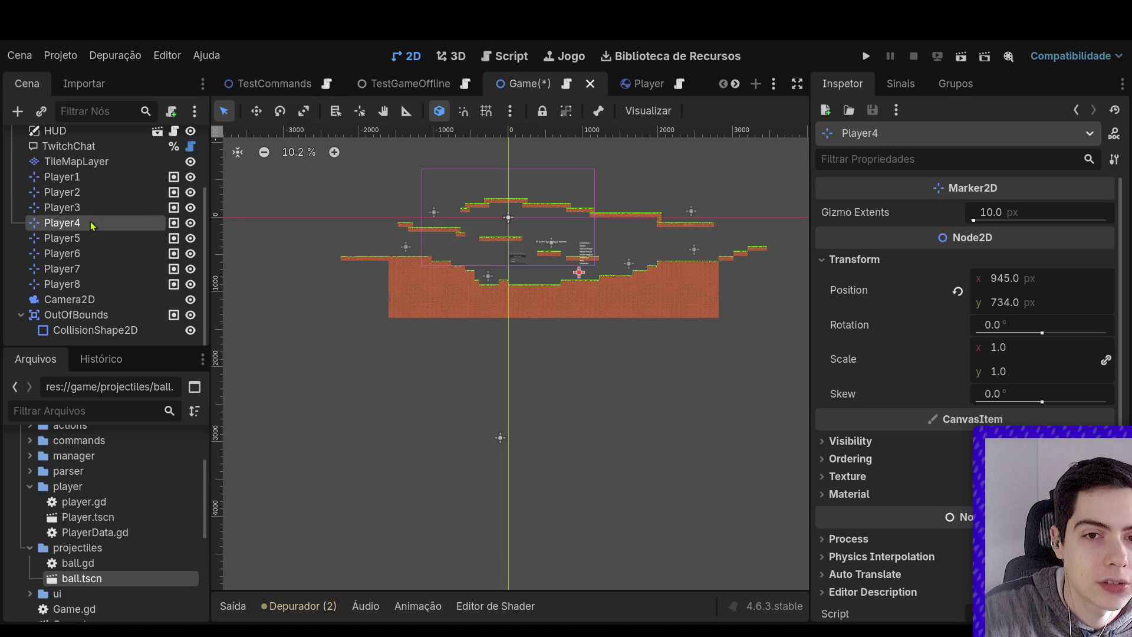
{"action": "left_click", "coordinate": [92, 239]}
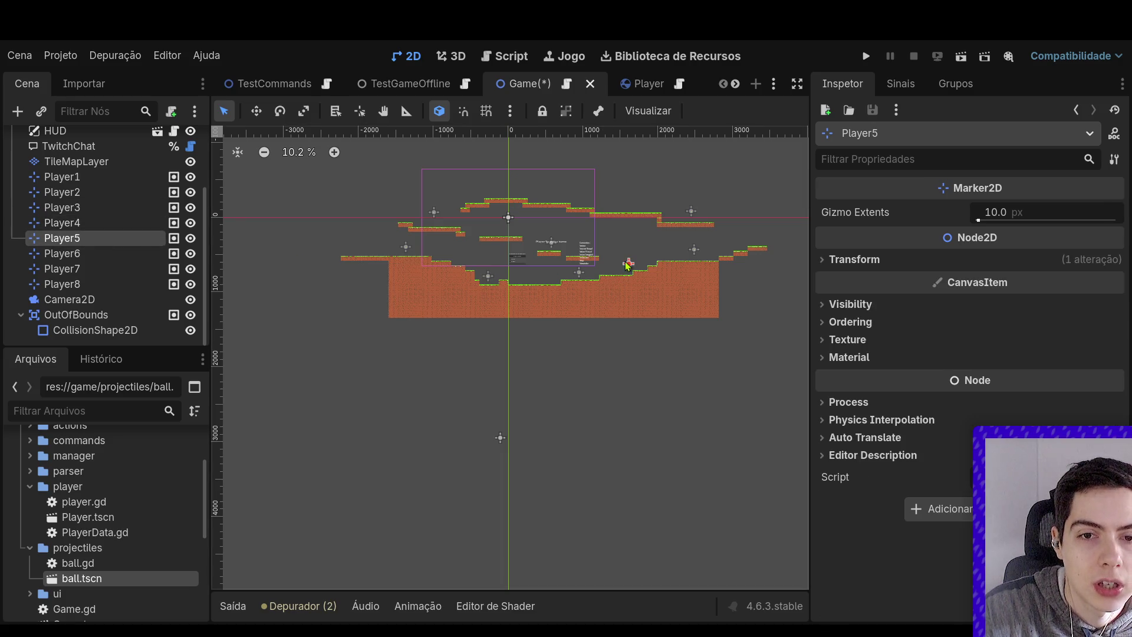
{"action": "mouse_move", "coordinate": [628, 264]}
{"action": "left_mouse_down"}
{"action": "mouse_move", "coordinate": [541, 179]}
{"action": "mouse_move", "coordinate": [550, 193]}
{"action": "left_mouse_up"}
{"action": "left_click", "coordinate": [702, 189]}
Set the Game root's Min Players to Start to 7 and save the scene
{"action": "key", "text": "ctrl+s"}
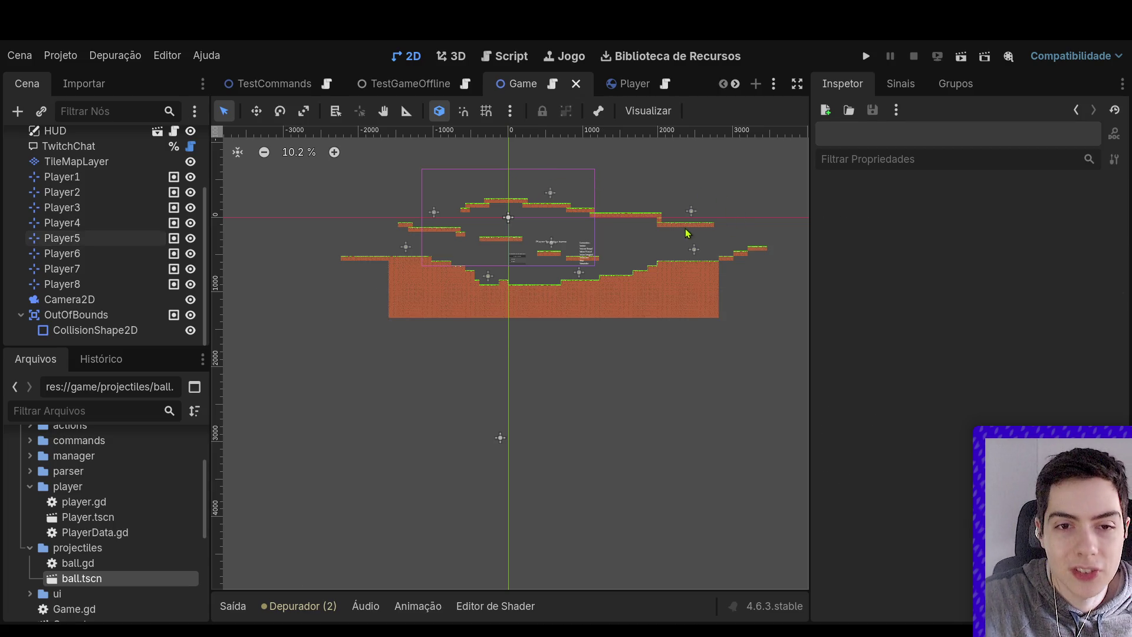
{"action": "scroll", "coordinate": [88, 236], "scroll_direction": "up", "scroll_amount": 3}
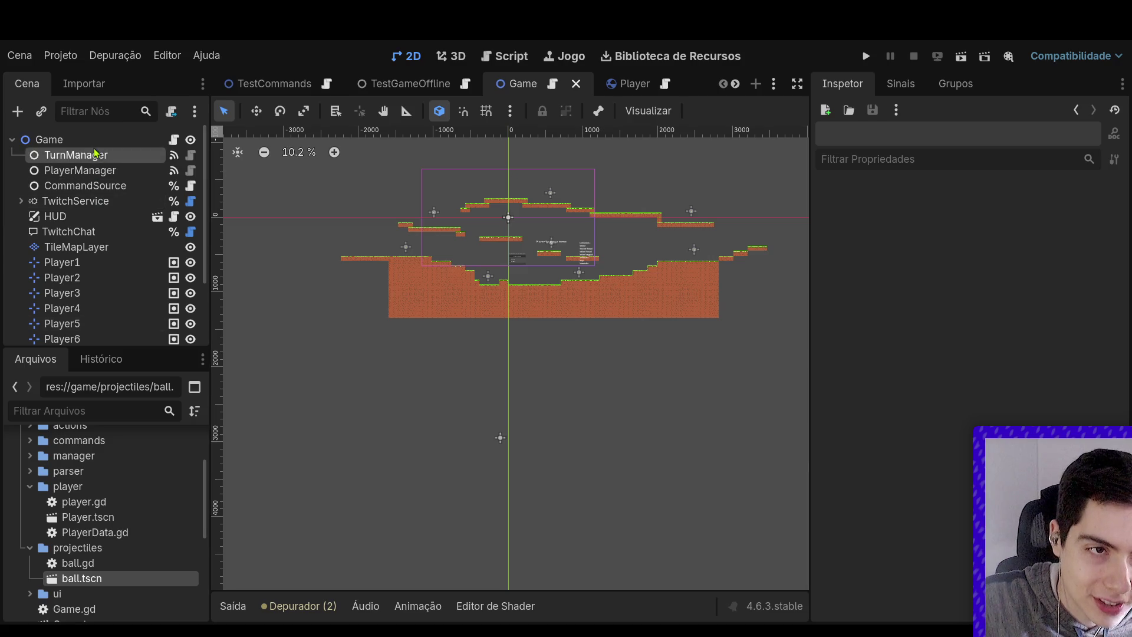
{"action": "left_click", "coordinate": [49, 140]}
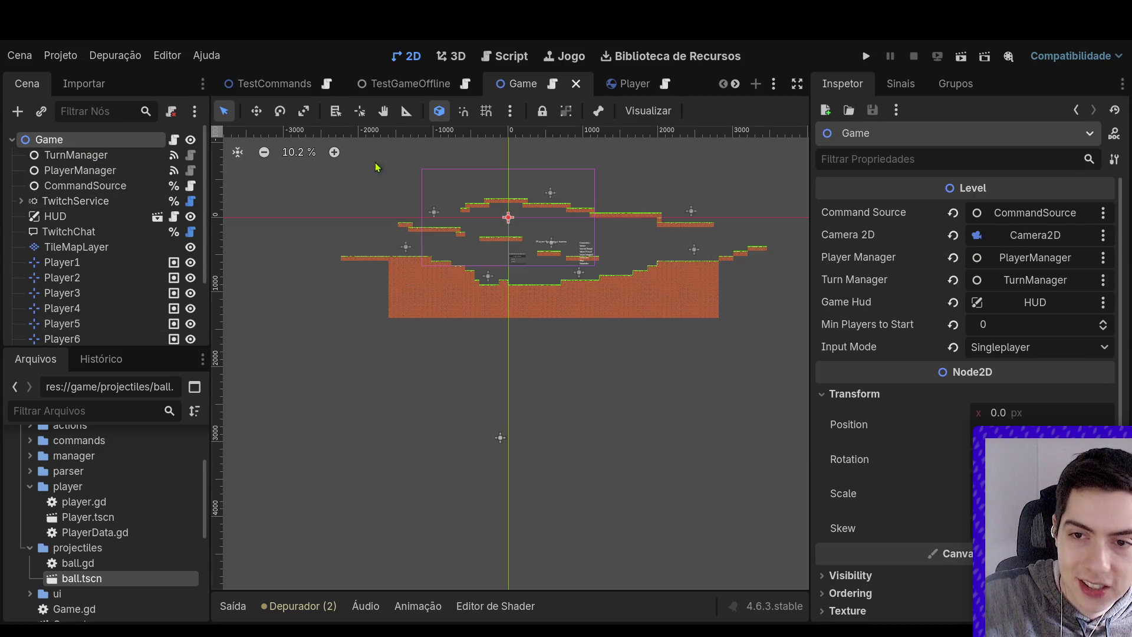
{"action": "left_click", "coordinate": [1057, 328]}
{"action": "type", "text": "8"}
{"action": "key", "text": "Return"}
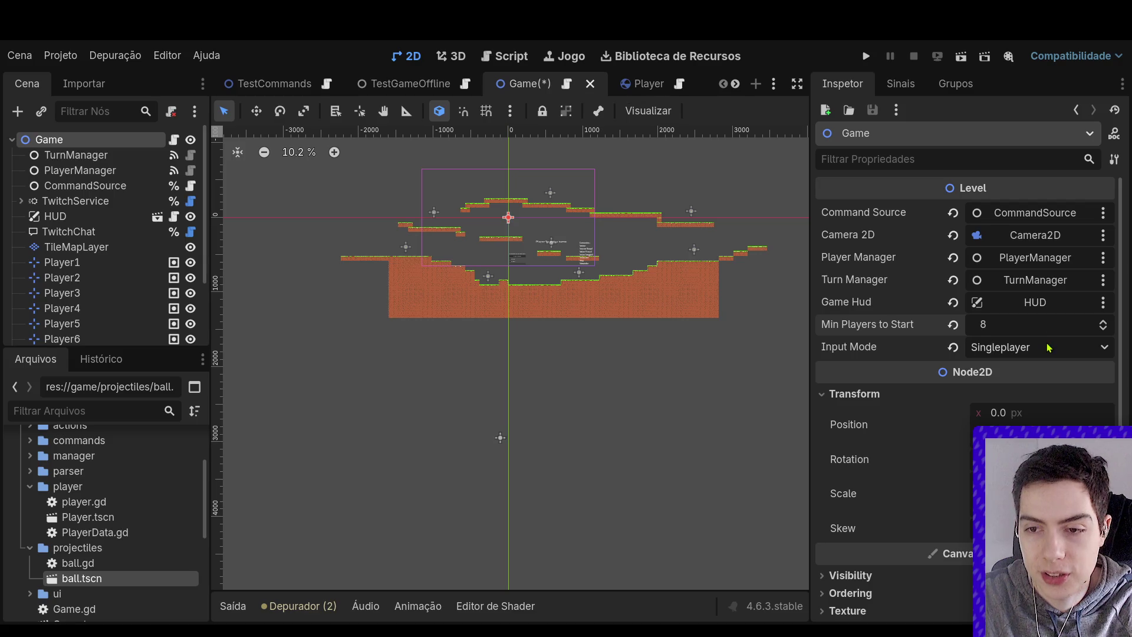
{"action": "left_click", "coordinate": [1026, 357]}
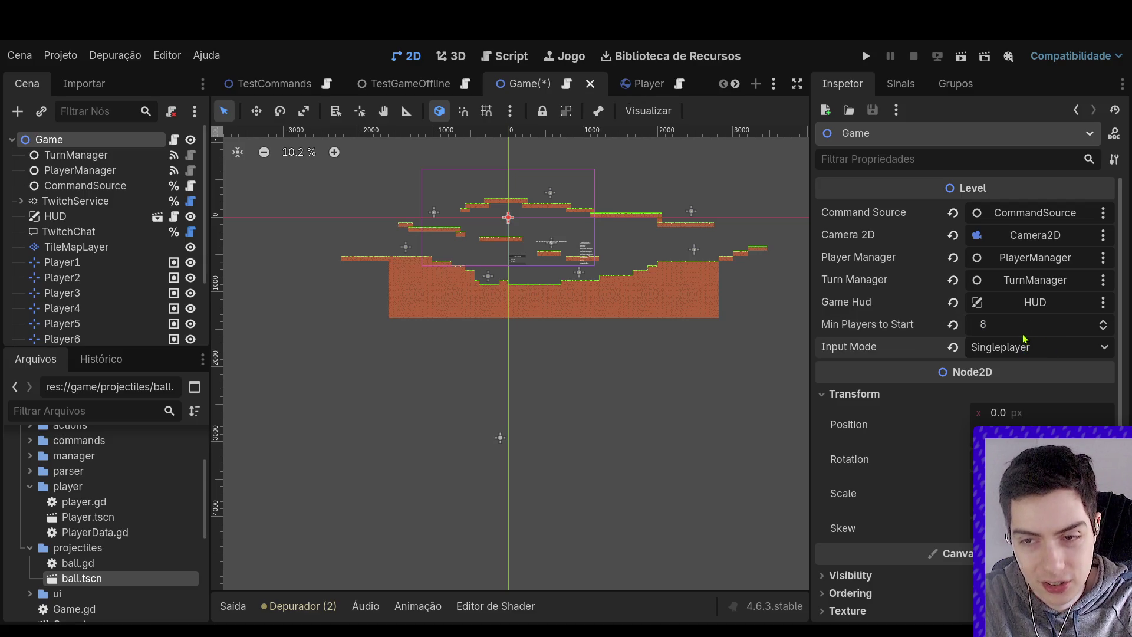
{"action": "left_click", "coordinate": [1022, 330]}
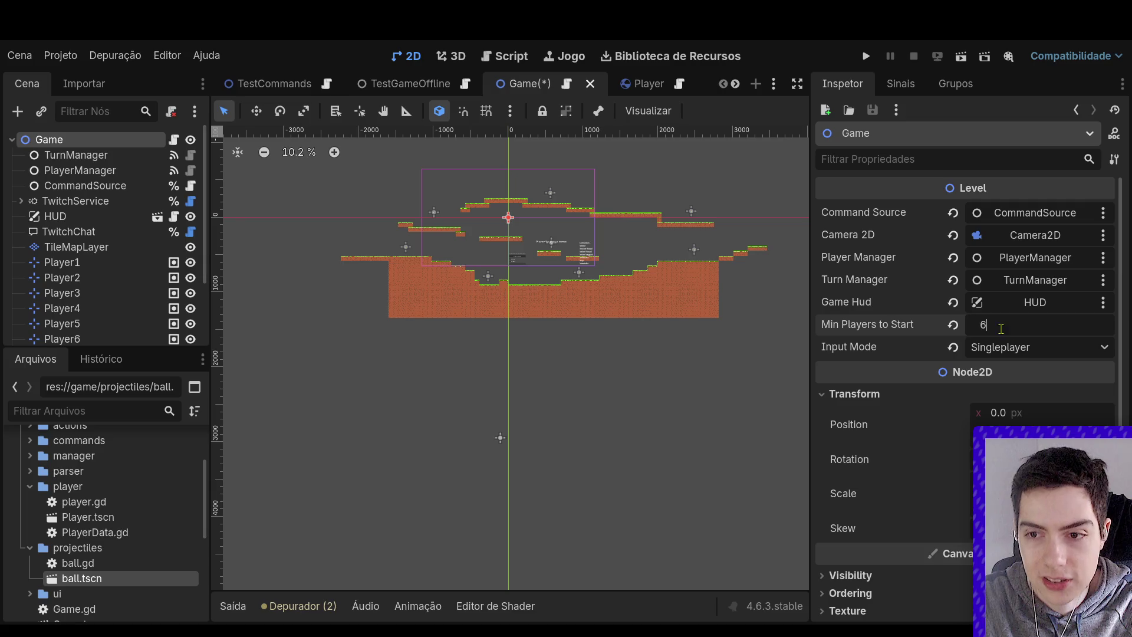
{"action": "left_click", "coordinate": [792, 366]}
{"action": "key", "text": "ctrl+s"}
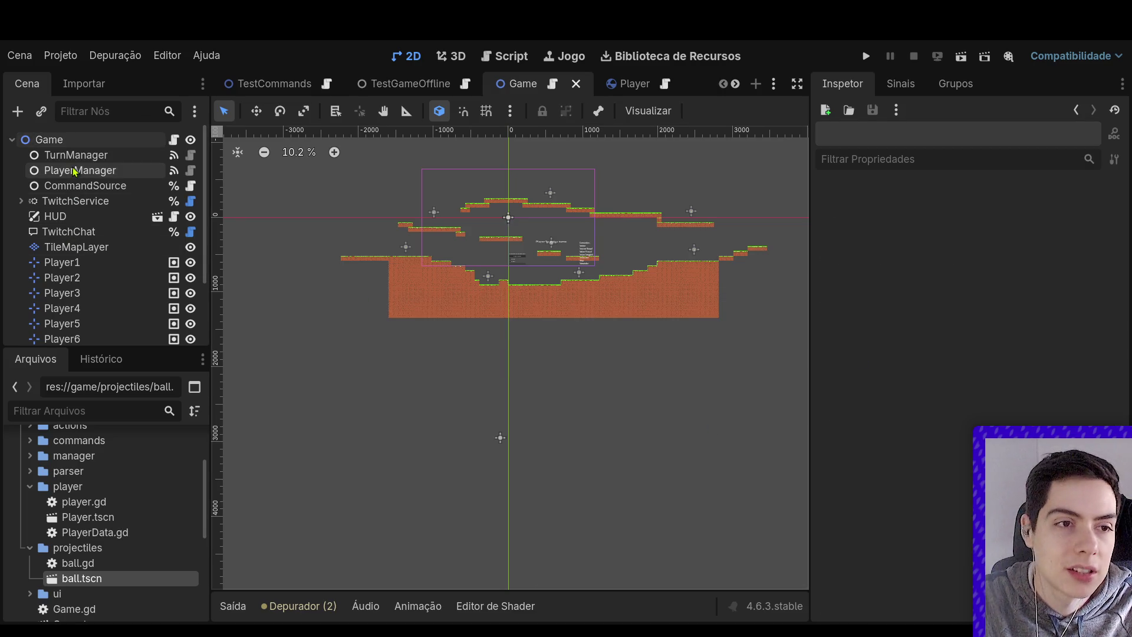
Check the PlayerManager, CommandSource and Game nodes, then run the game
{"action": "left_click", "coordinate": [76, 171]}
{"action": "left_click", "coordinate": [117, 187]}
{"action": "left_click", "coordinate": [53, 139]}
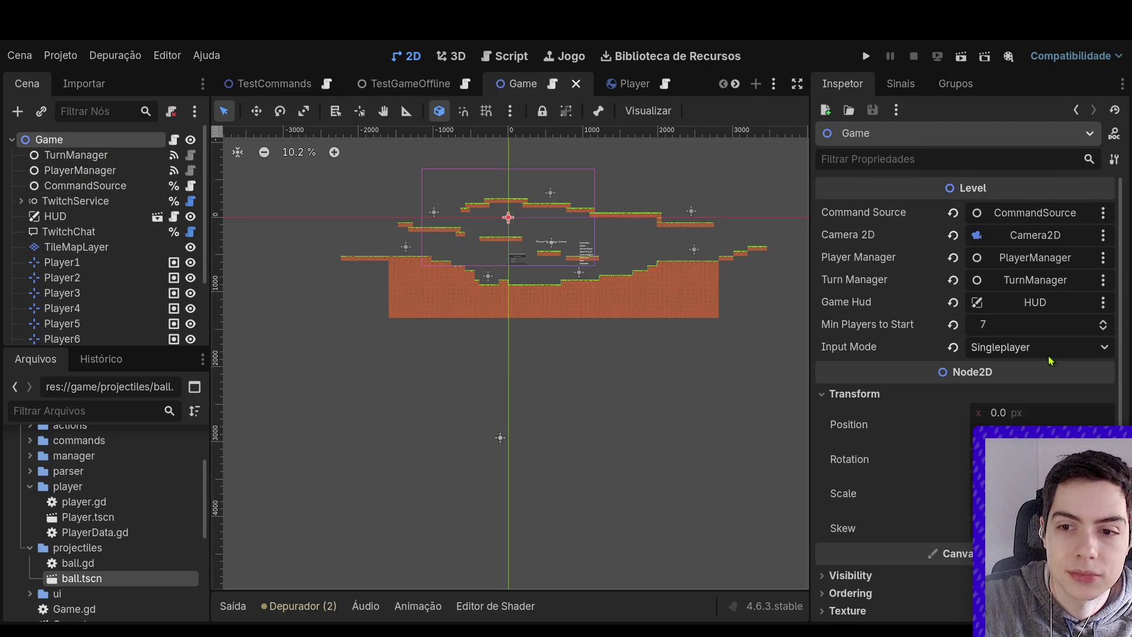
{"action": "left_click", "coordinate": [538, 405]}
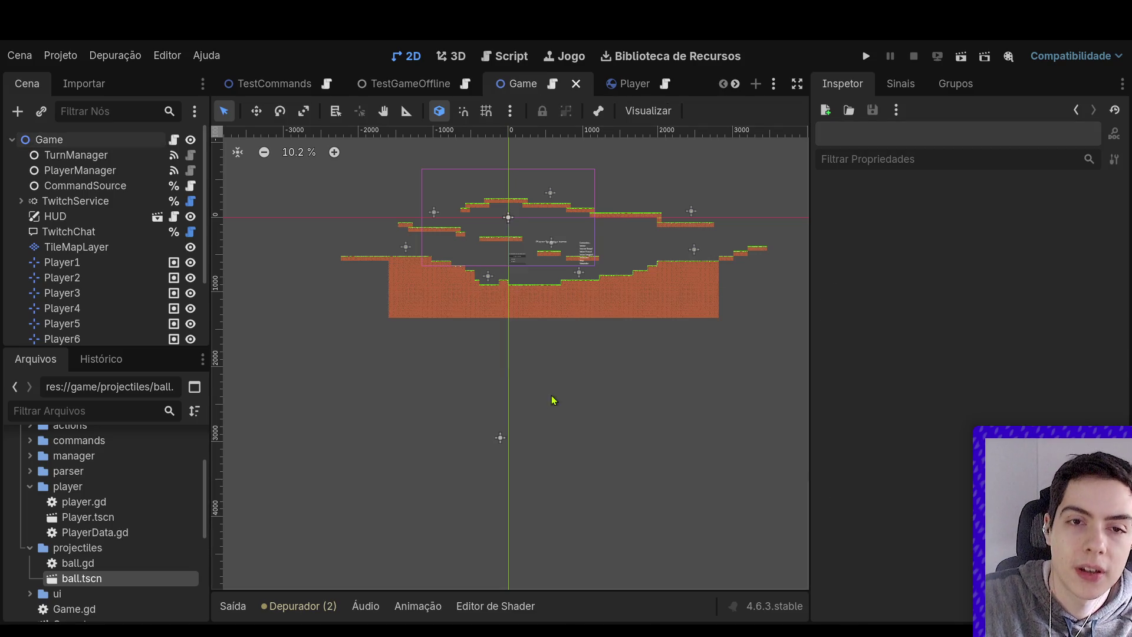
{"action": "left_click", "coordinate": [961, 56]}
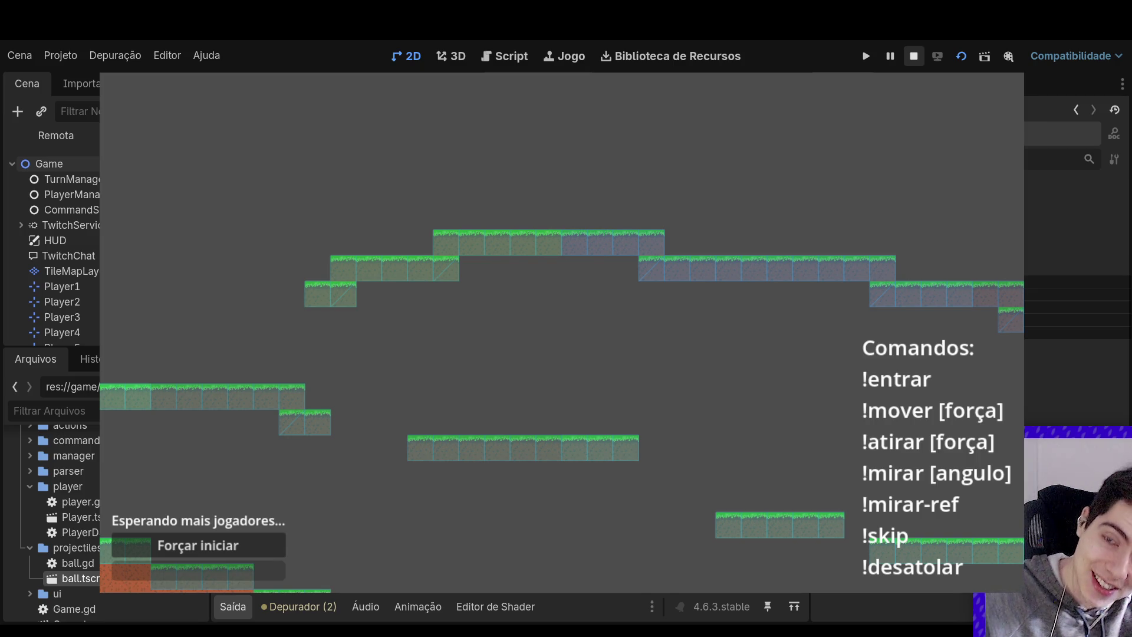
Stop the game after reviewing the waiting screen, force-start option and command list
{"action": "left_click", "coordinate": [913, 56]}
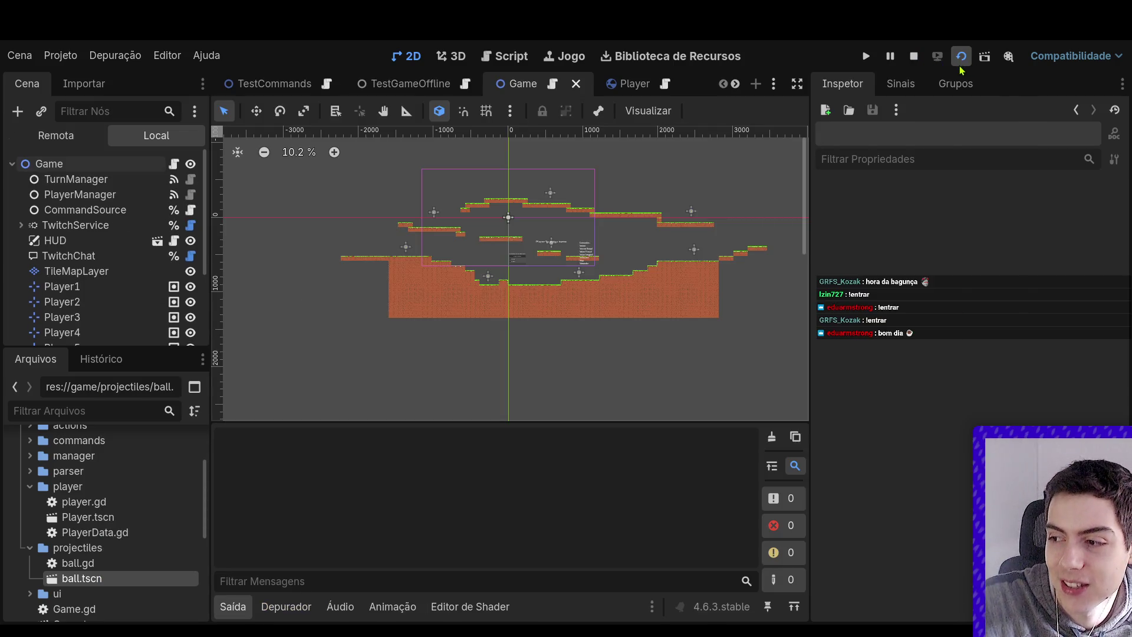
{"action": "left_click", "coordinate": [960, 66]}
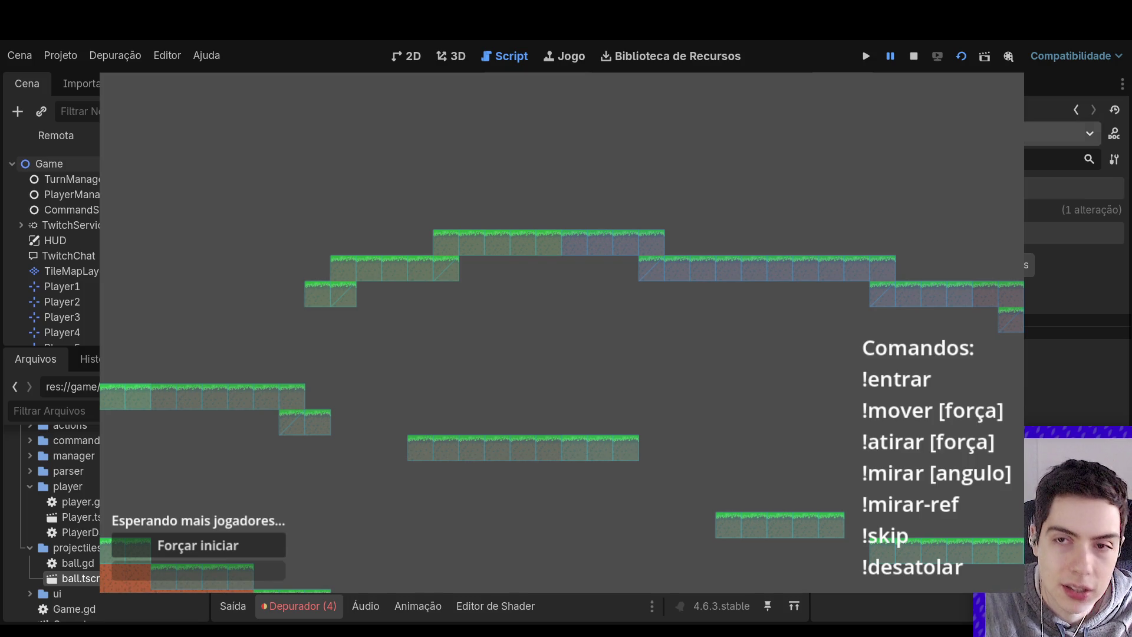
{"action": "left_click", "coordinate": [914, 56]}
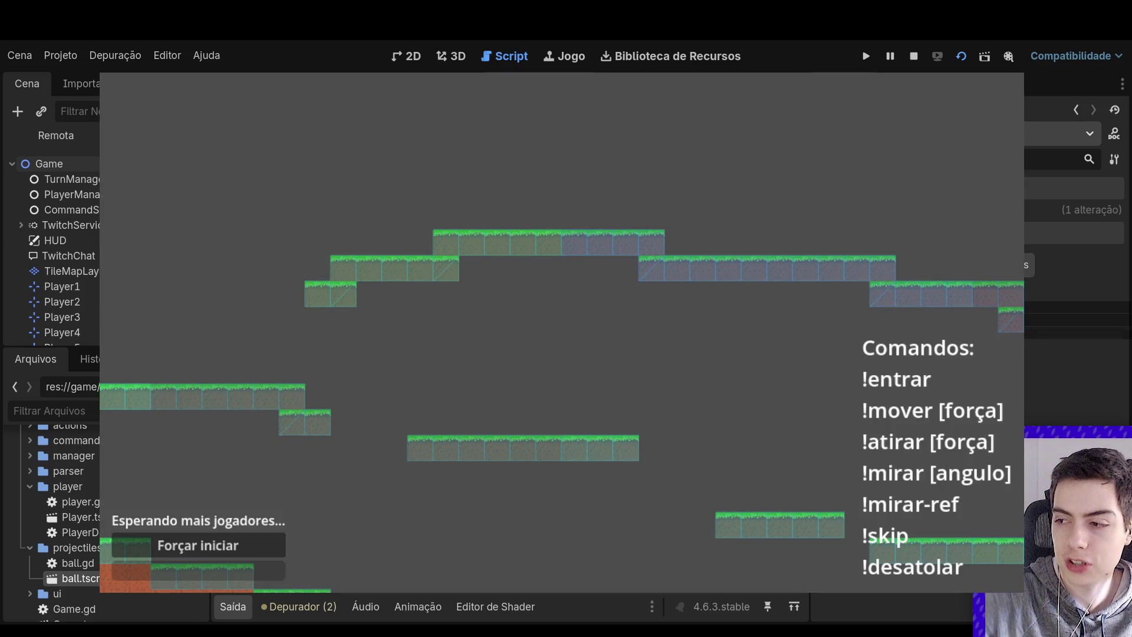
{"action": "key", "text": "F8"}
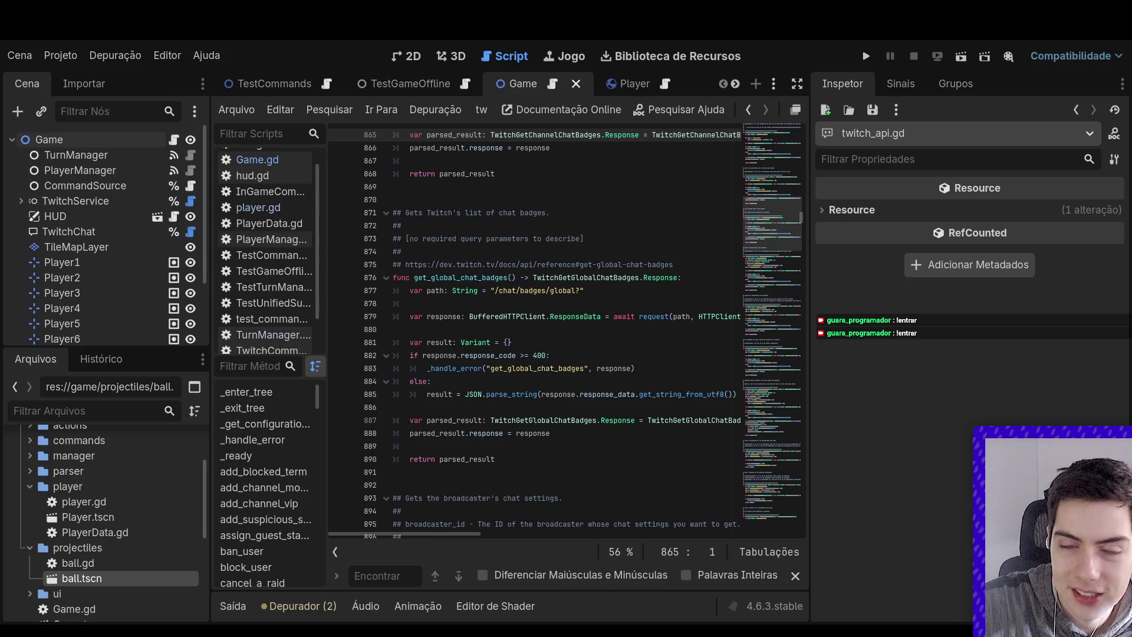
Relaunch the project with F5
{"action": "key", "text": "F5"}
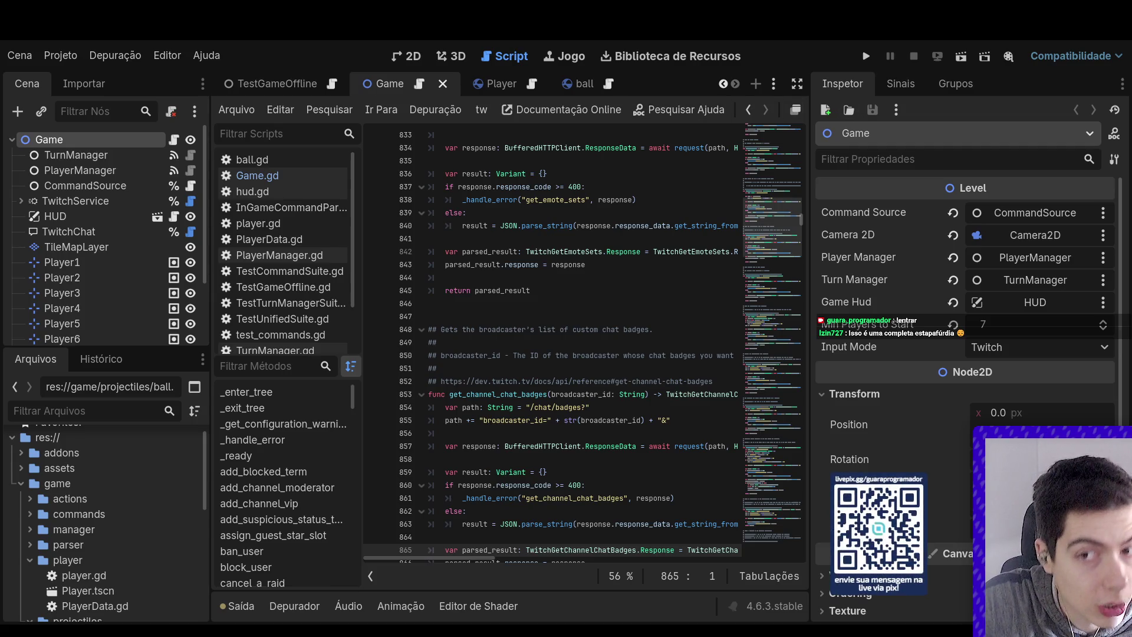
Run the Game scene, try Forçar iniciar with five players joined, and return to the editor
{"action": "left_click", "coordinate": [960, 56]}
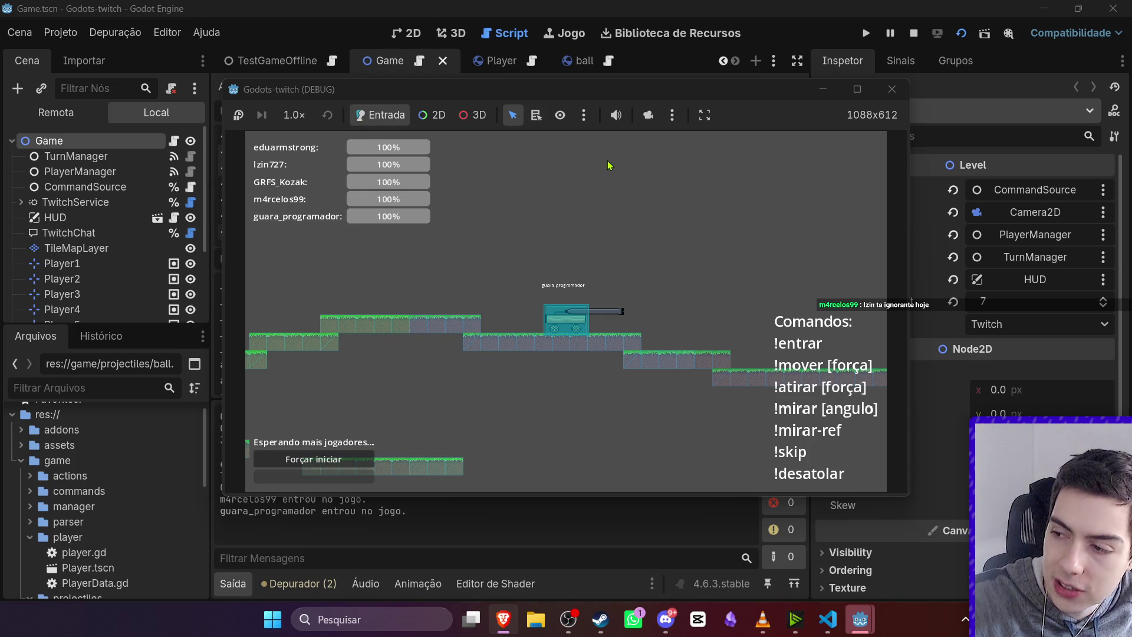
{"action": "left_click", "coordinate": [346, 460]}
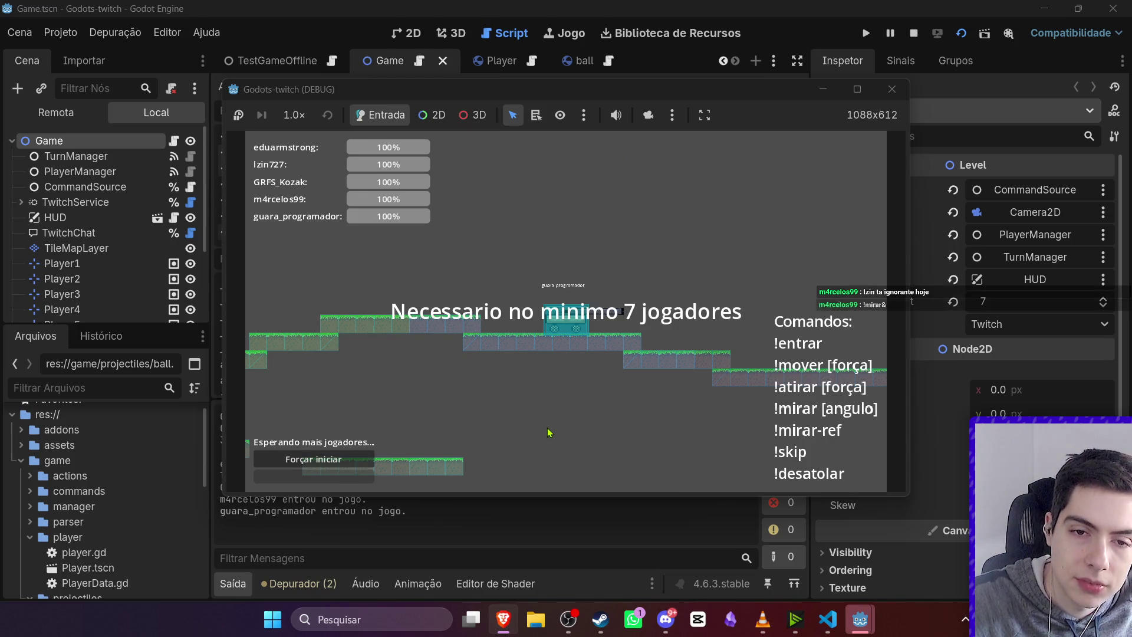
{"action": "left_click", "coordinate": [796, 8]}
Review Game.gd's game_hud export and the HUD scene's root exports
{"action": "left_click", "coordinate": [173, 140]}
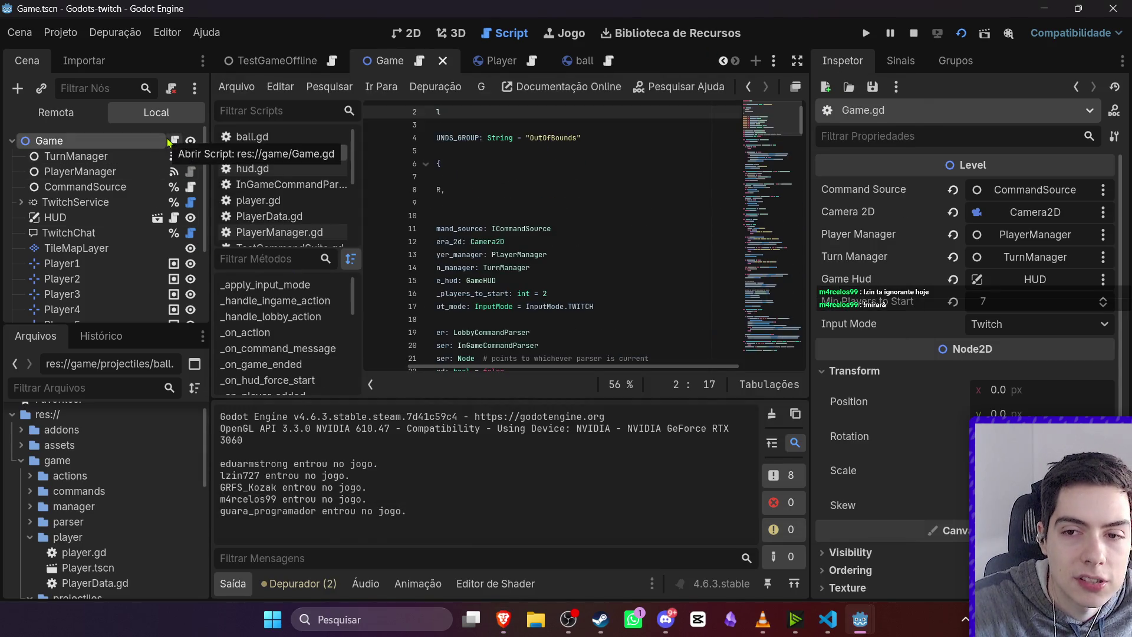
{"action": "left_click", "coordinate": [641, 283]}
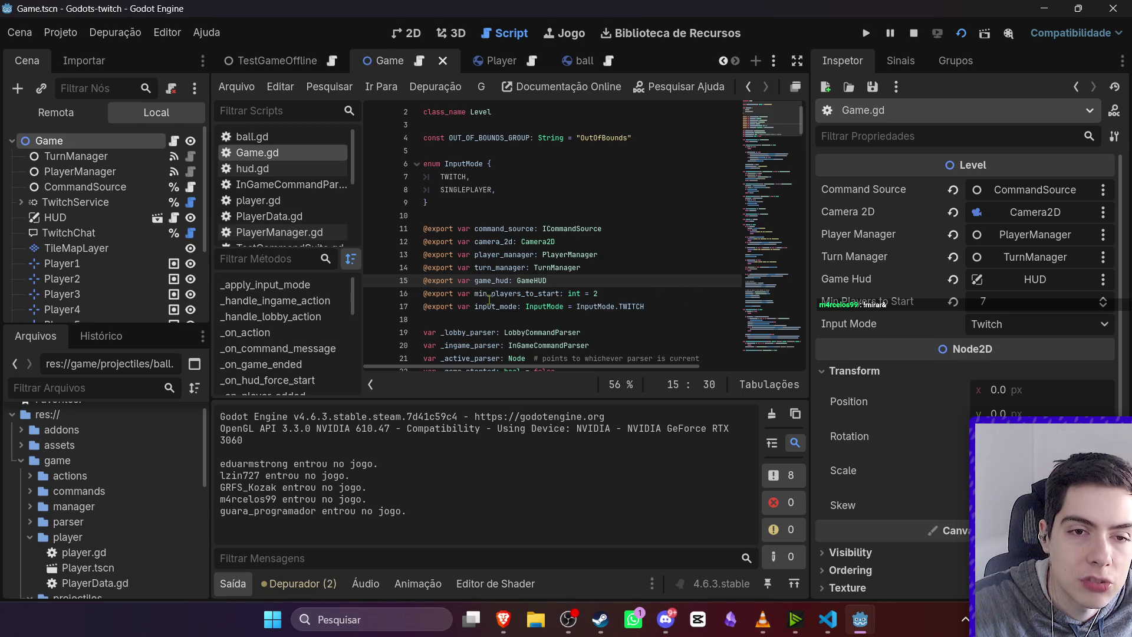
{"action": "left_click", "coordinate": [157, 219]}
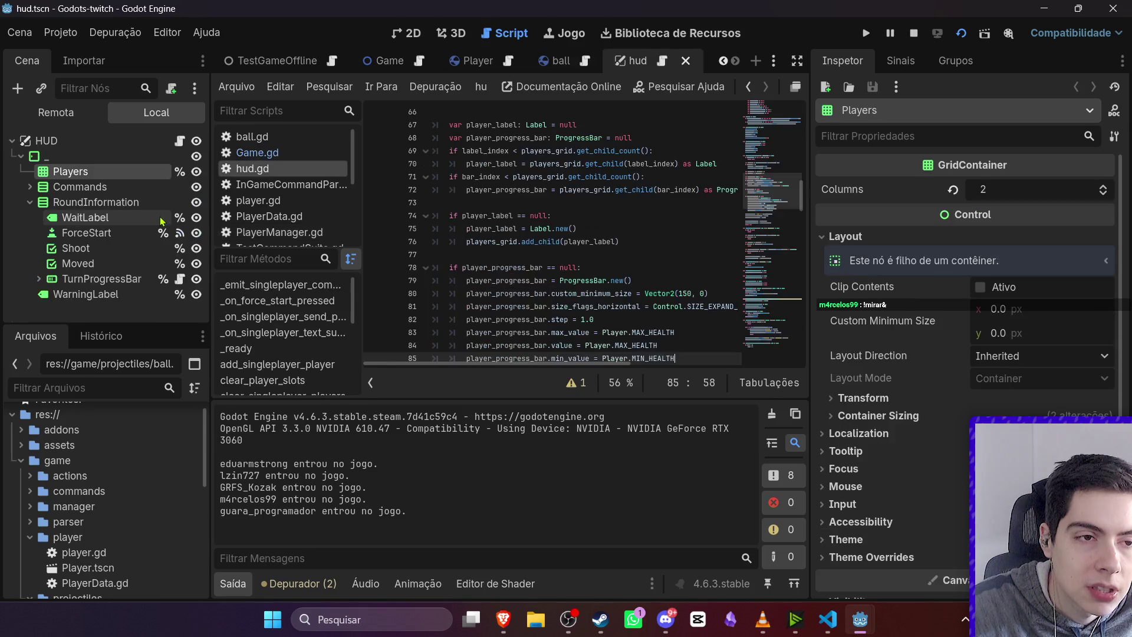
{"action": "left_click", "coordinate": [47, 141]}
{"action": "scroll", "coordinate": [559, 243], "scroll_direction": "up", "scroll_amount": 3}
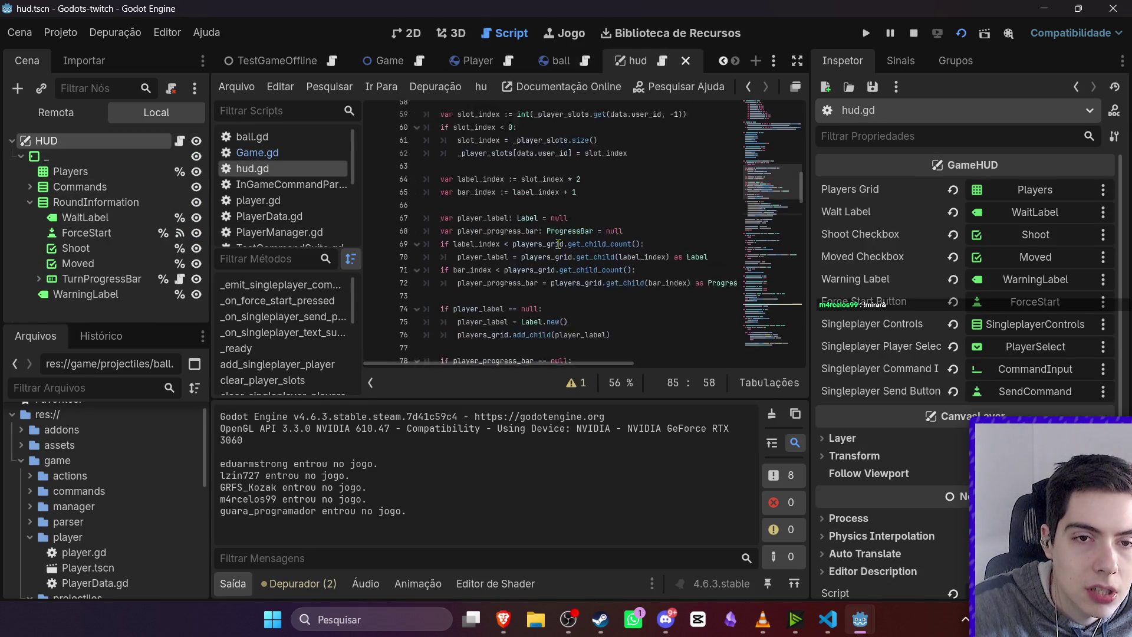
{"action": "scroll", "coordinate": [558, 243], "scroll_direction": "up", "scroll_amount": 18}
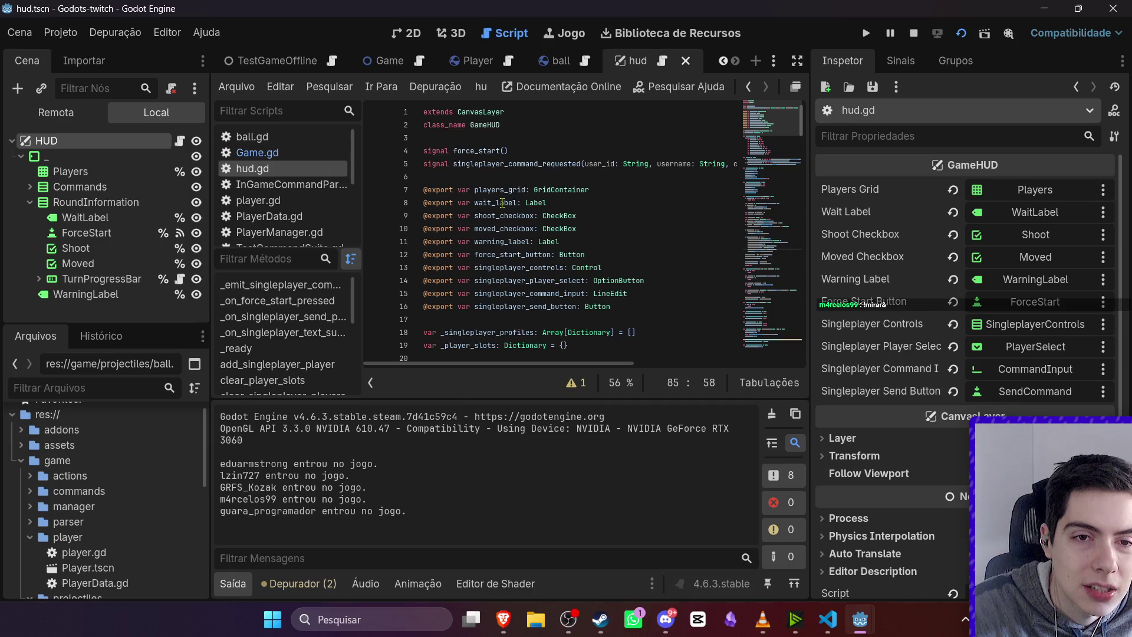
{"action": "left_click", "coordinate": [373, 69]}
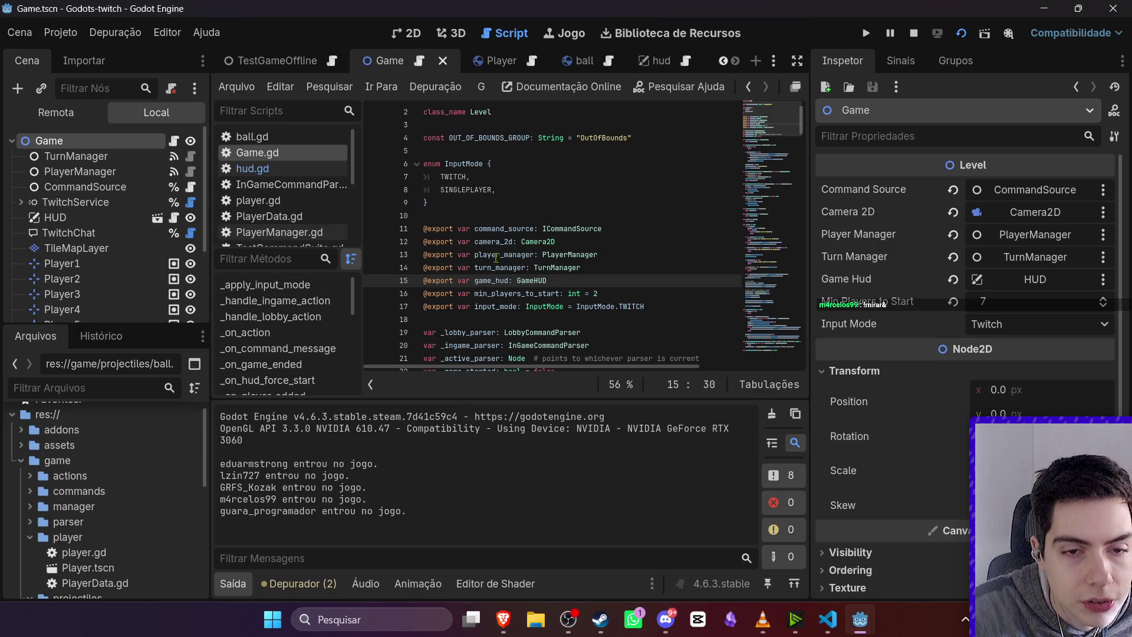
Open the script search bar and inspect the HUD node's signals in the Game scene
{"action": "scroll", "coordinate": [496, 258], "scroll_direction": "down", "scroll_amount": 1}
{"action": "left_click", "coordinate": [524, 231]}
{"action": "key", "text": "ctrl+f"}
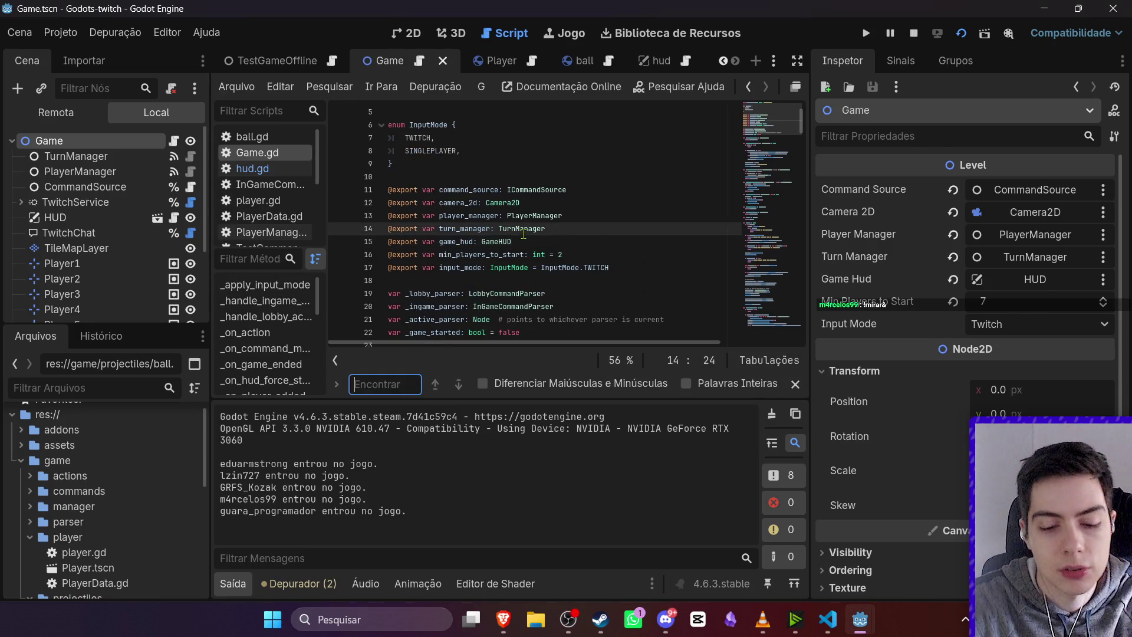
{"action": "scroll", "coordinate": [523, 234], "scroll_direction": "down", "scroll_amount": 1}
{"action": "key", "text": "ctrl+s"}
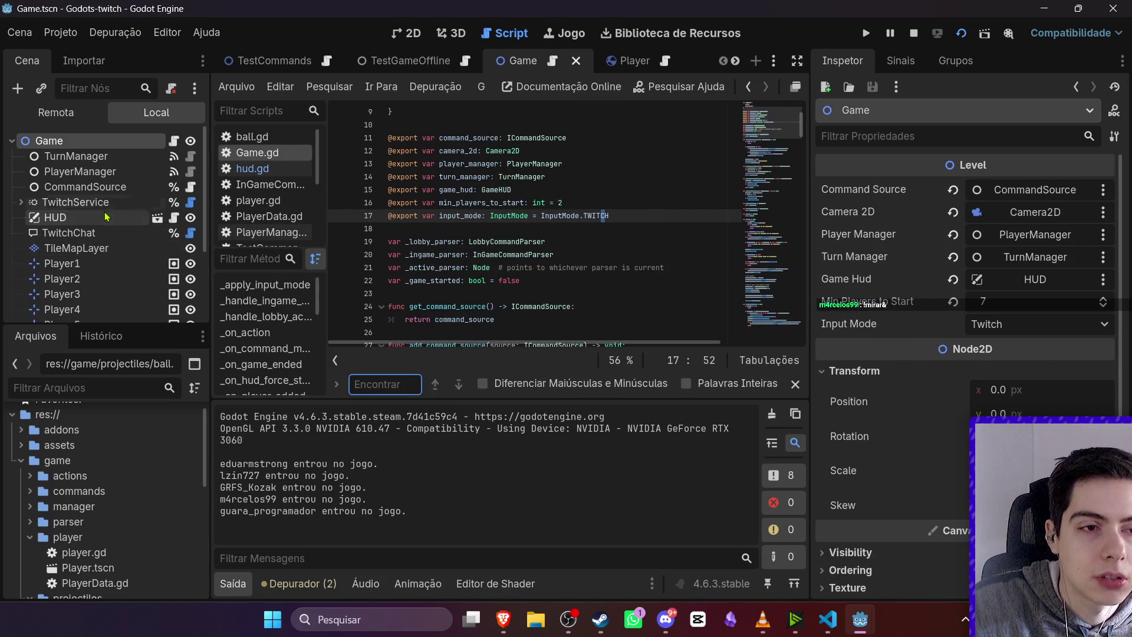
{"action": "left_click", "coordinate": [106, 217]}
{"action": "left_click", "coordinate": [893, 61]}
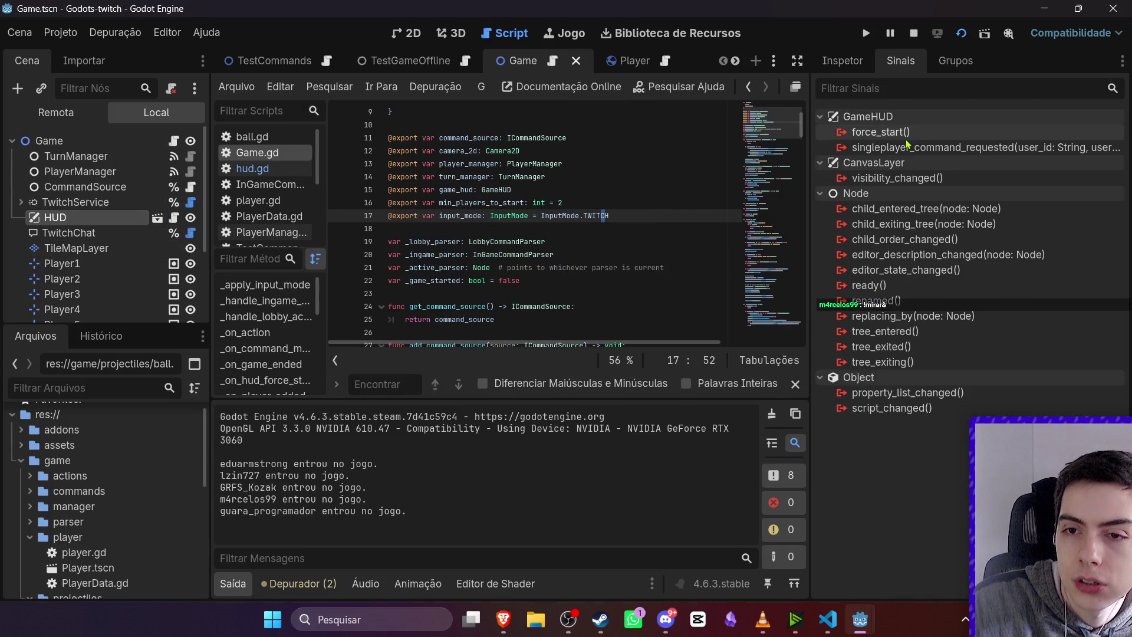
{"action": "left_click", "coordinate": [53, 140]}
Search 'force_', delete the minimum-players check in _start_game, and run the project
{"action": "left_click", "coordinate": [556, 203]}
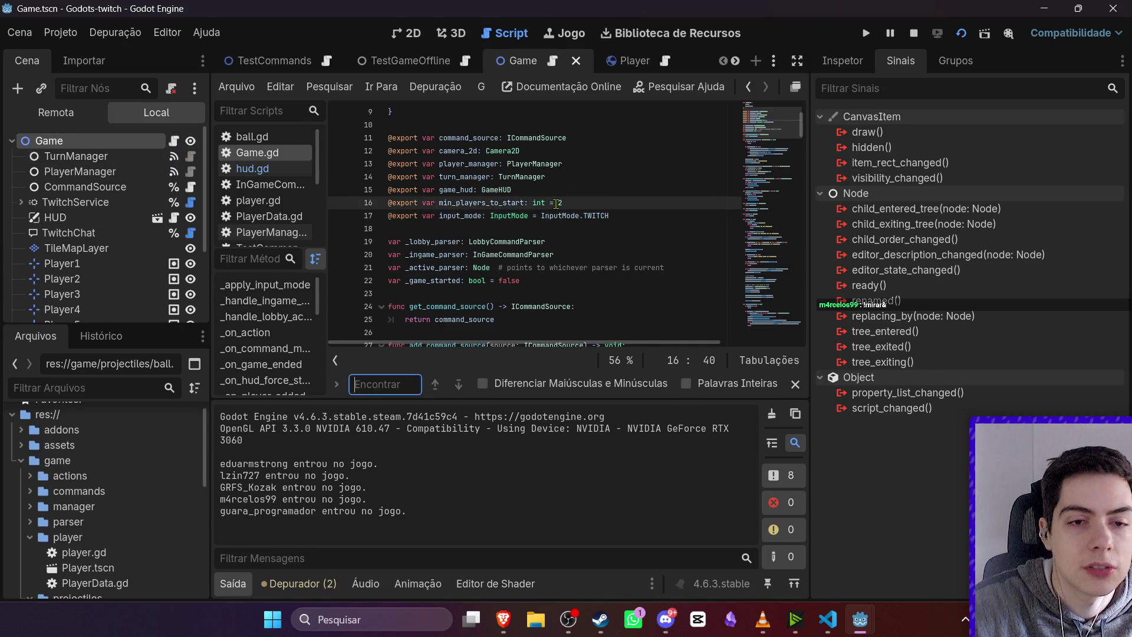
{"action": "type", "text": "force_"}
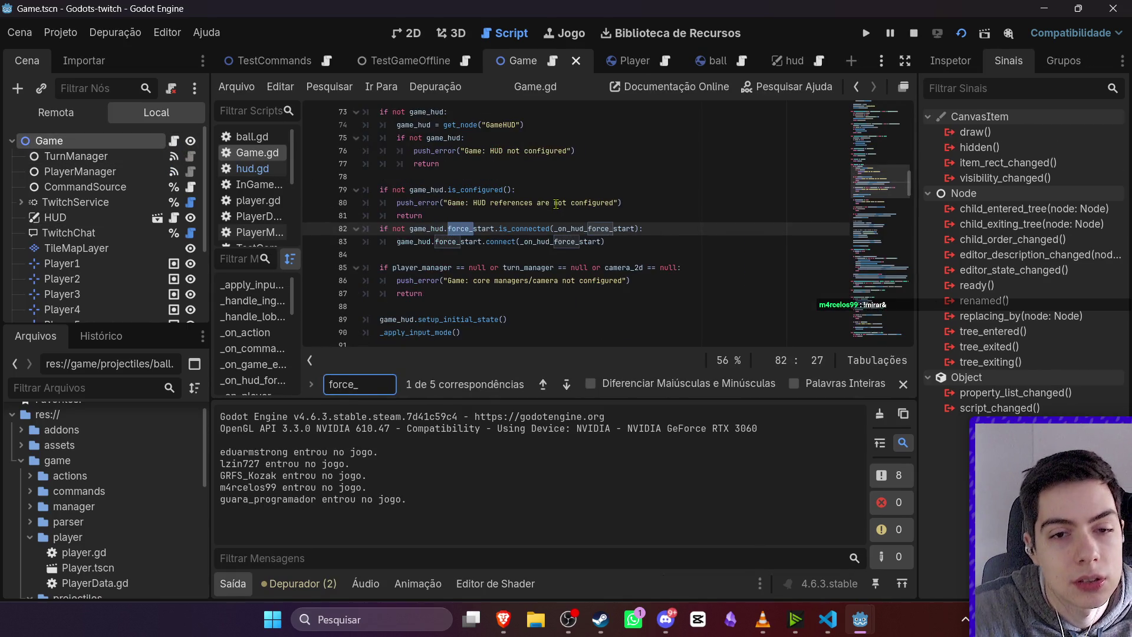
{"action": "left_click", "coordinate": [551, 245], "text": "ctrl"}
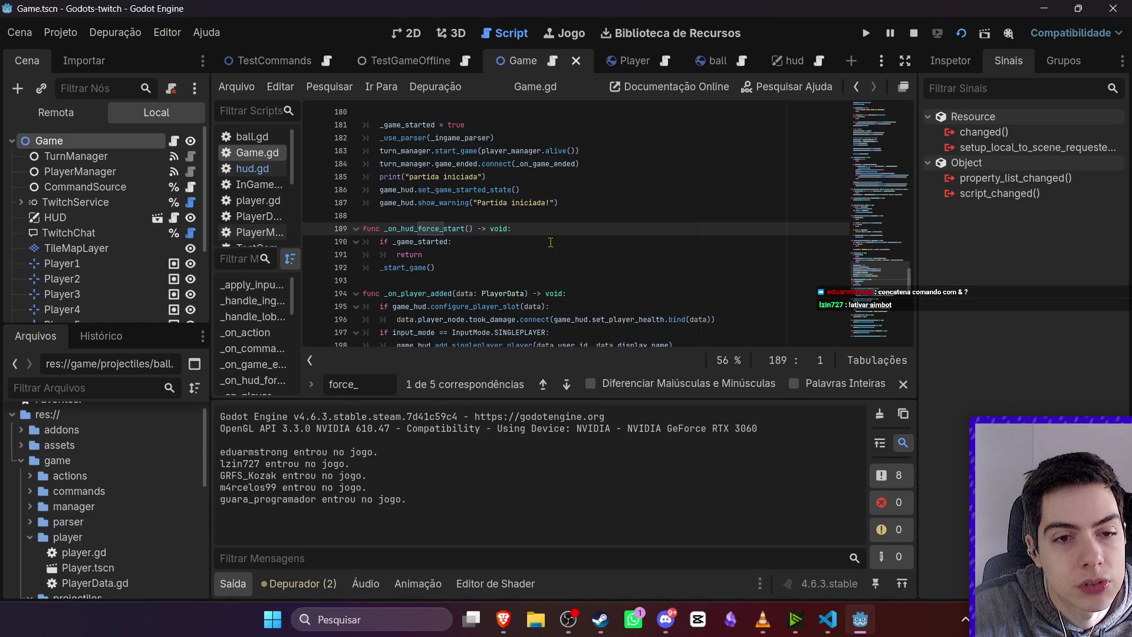
{"action": "left_click", "coordinate": [415, 268], "text": "ctrl"}
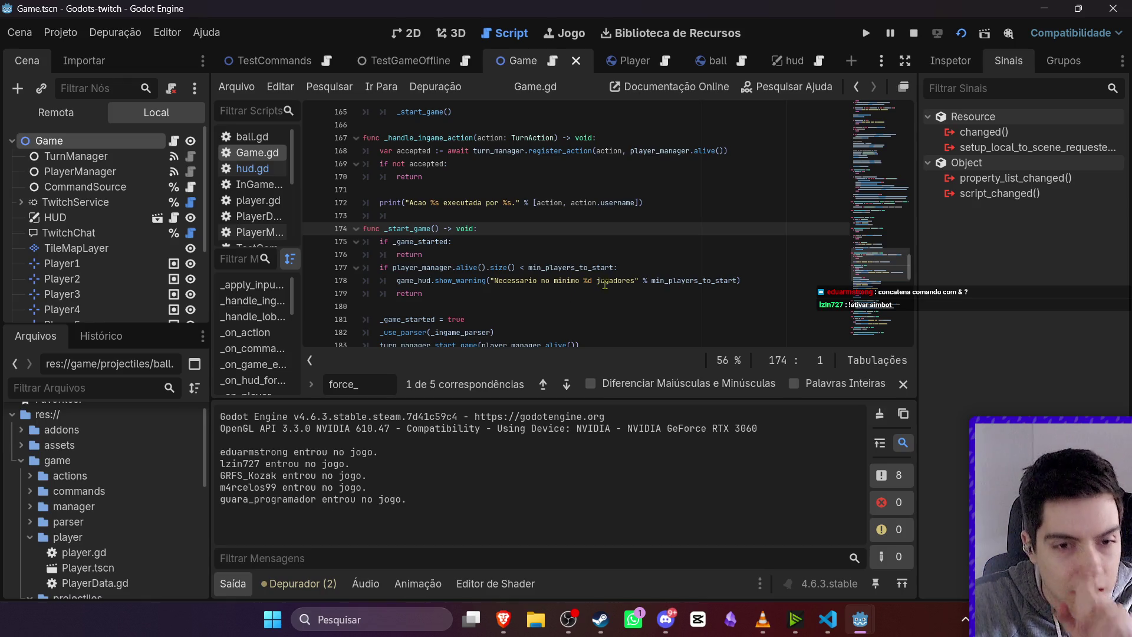
{"action": "left_click_drag", "start_coordinate": [617, 268], "coordinate": [498, 239]}
{"action": "left_click", "coordinate": [567, 259]}
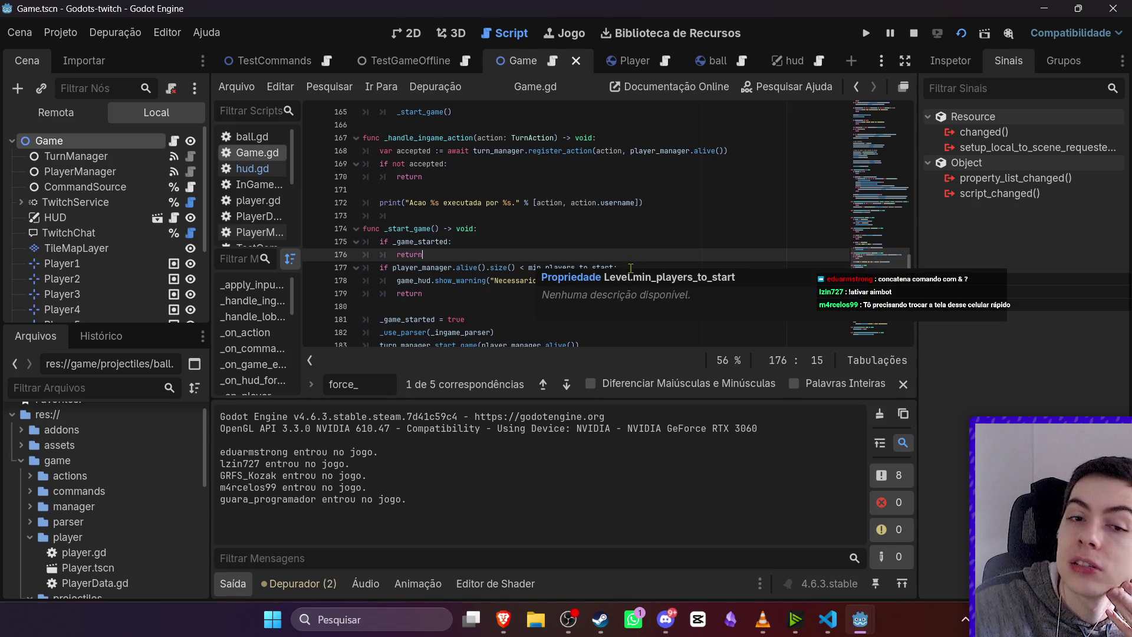
{"action": "left_click", "coordinate": [623, 268]}
{"action": "left_click", "coordinate": [326, 277], "text": "shift"}
{"action": "left_click_drag", "start_coordinate": [327, 295], "coordinate": [556, 259]}
{"action": "key", "text": "BackSpace"}
{"action": "key", "text": "F5"}
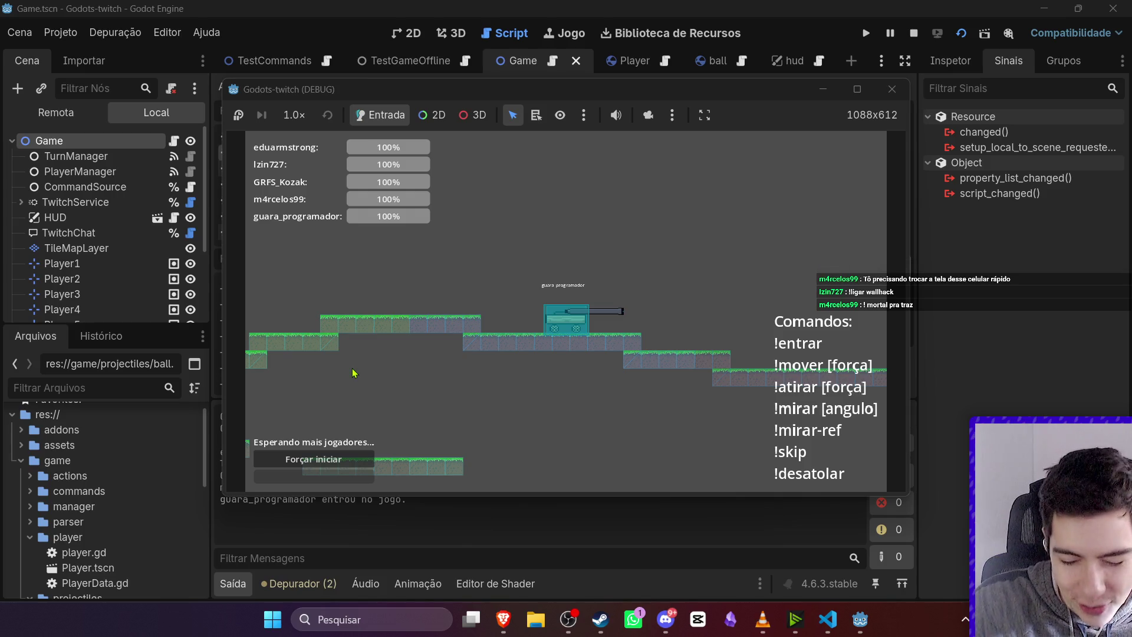
Force the match to start, watch chat players aim and move, then stop the game
{"action": "left_click", "coordinate": [338, 465]}
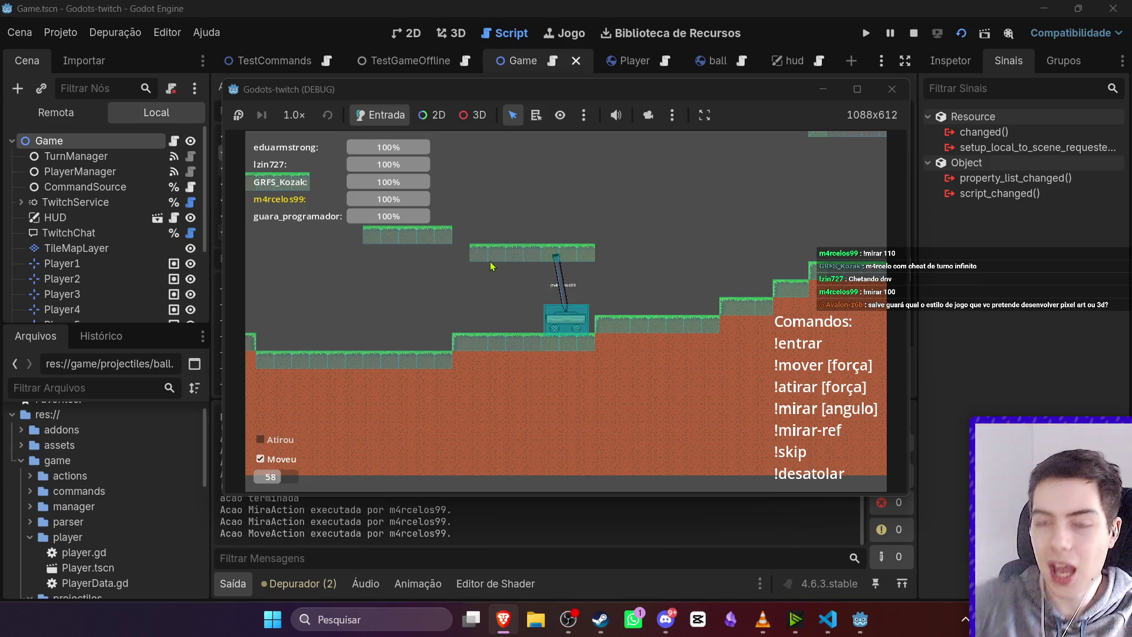
{"action": "left_click", "coordinate": [913, 39]}
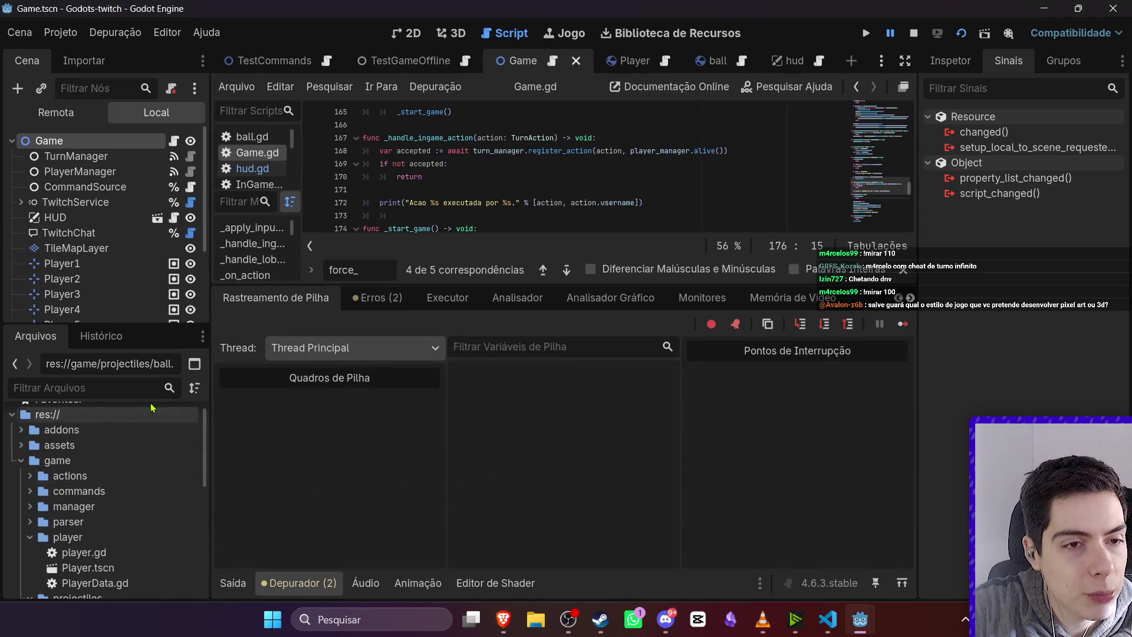
Expand res://game/actions in the FileSystem dock and open Action.gd
{"action": "scroll", "coordinate": [881, 180], "scroll_direction": "up", "scroll_amount": 5}
{"action": "scroll", "coordinate": [880, 180], "scroll_direction": "up", "scroll_amount": 20}
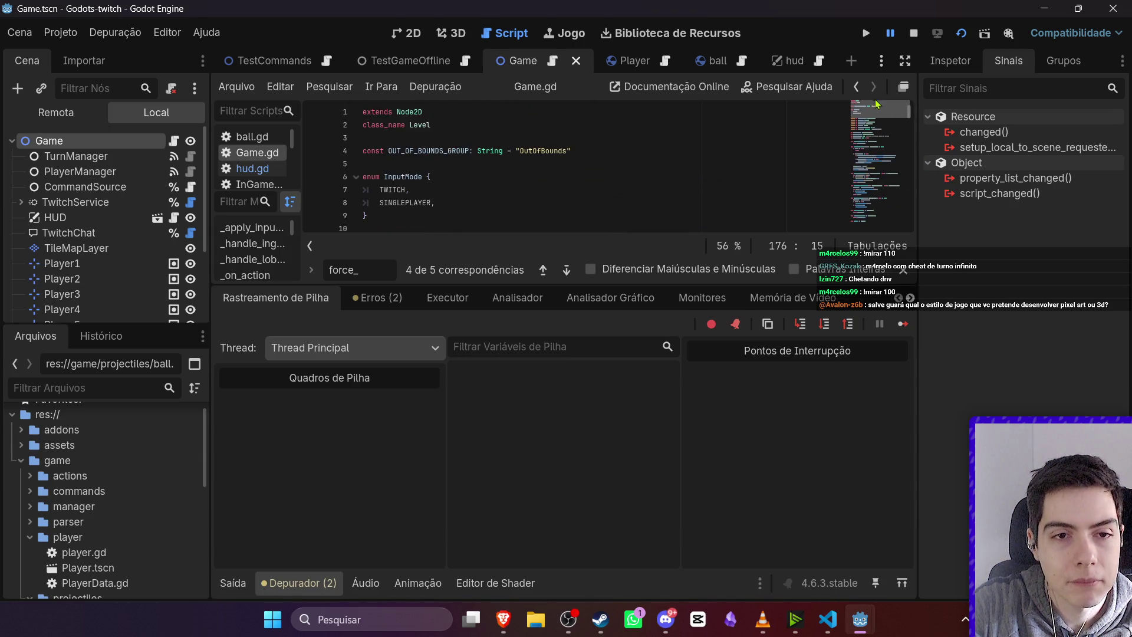
{"action": "left_click", "coordinate": [29, 537]}
{"action": "left_click", "coordinate": [30, 475]}
{"action": "left_click", "coordinate": [59, 492]}
{"action": "double_click", "coordinate": [59, 493]}
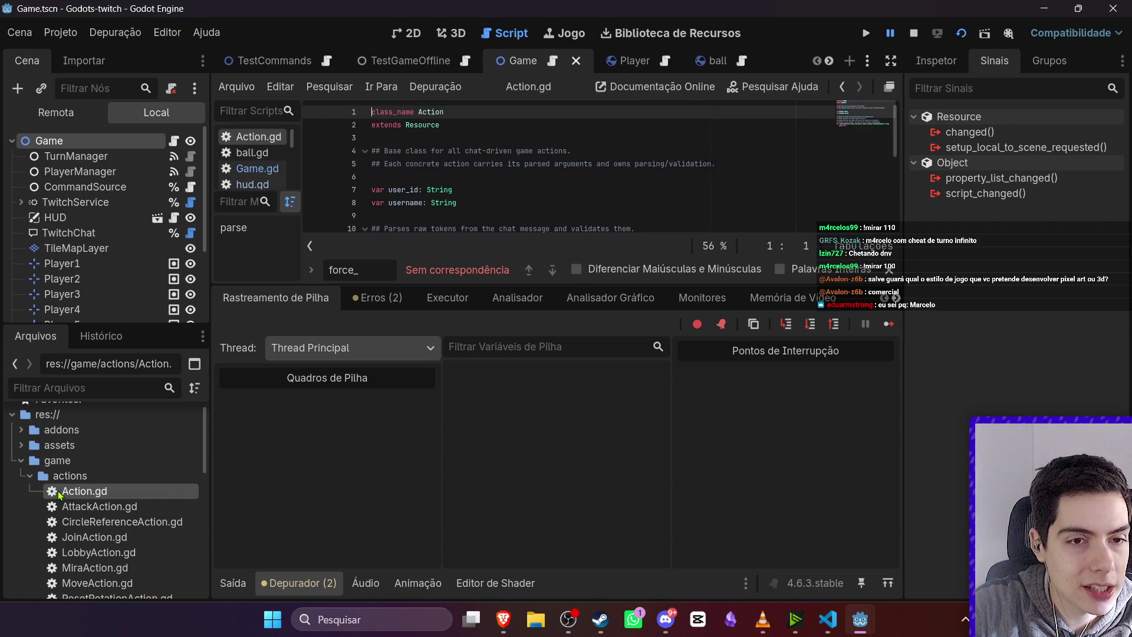
{"action": "left_click", "coordinate": [30, 477]}
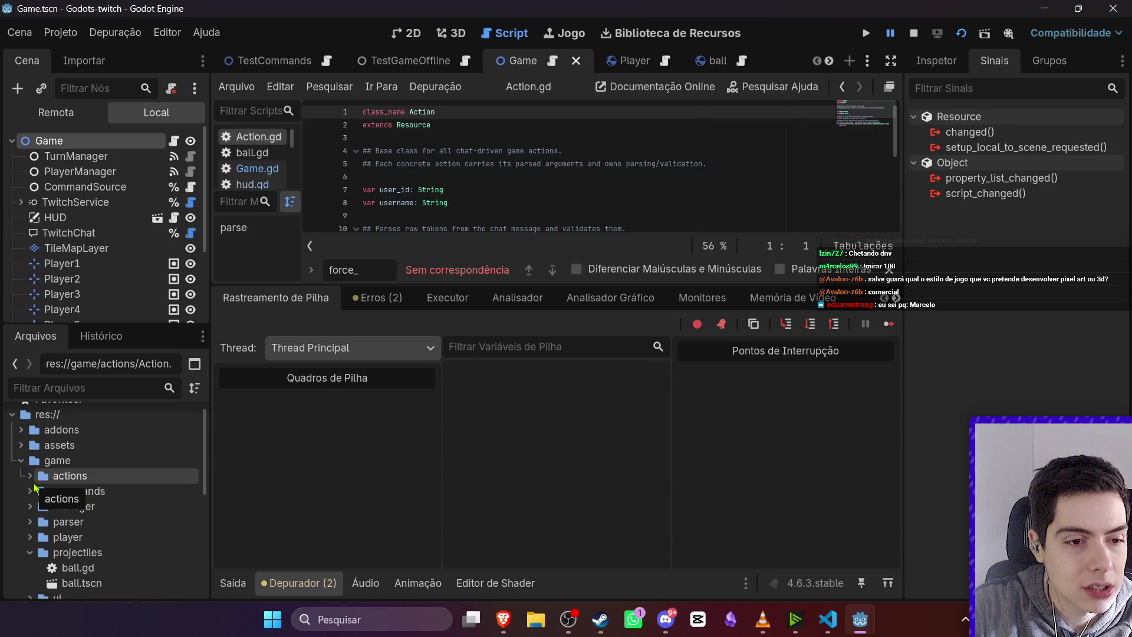
Shrink the debugger panel and open MiraAction.gd
{"action": "left_click", "coordinate": [481, 288]}
{"action": "scroll", "coordinate": [481, 288], "scroll_direction": "down", "scroll_amount": 2}
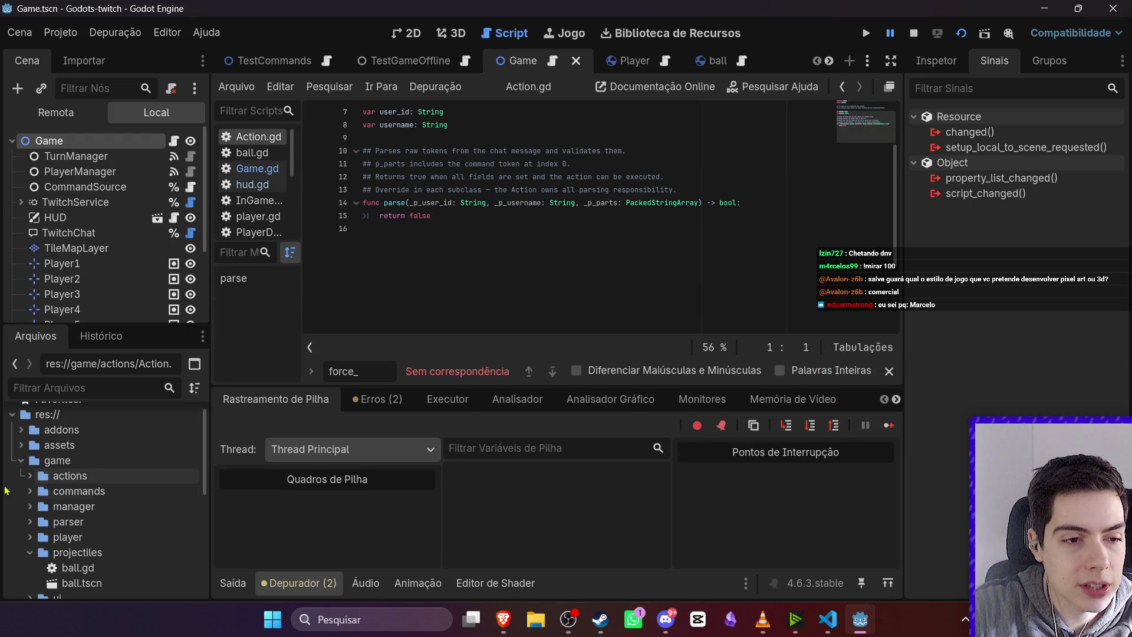
{"action": "left_click", "coordinate": [30, 476]}
{"action": "double_click", "coordinate": [123, 568]}
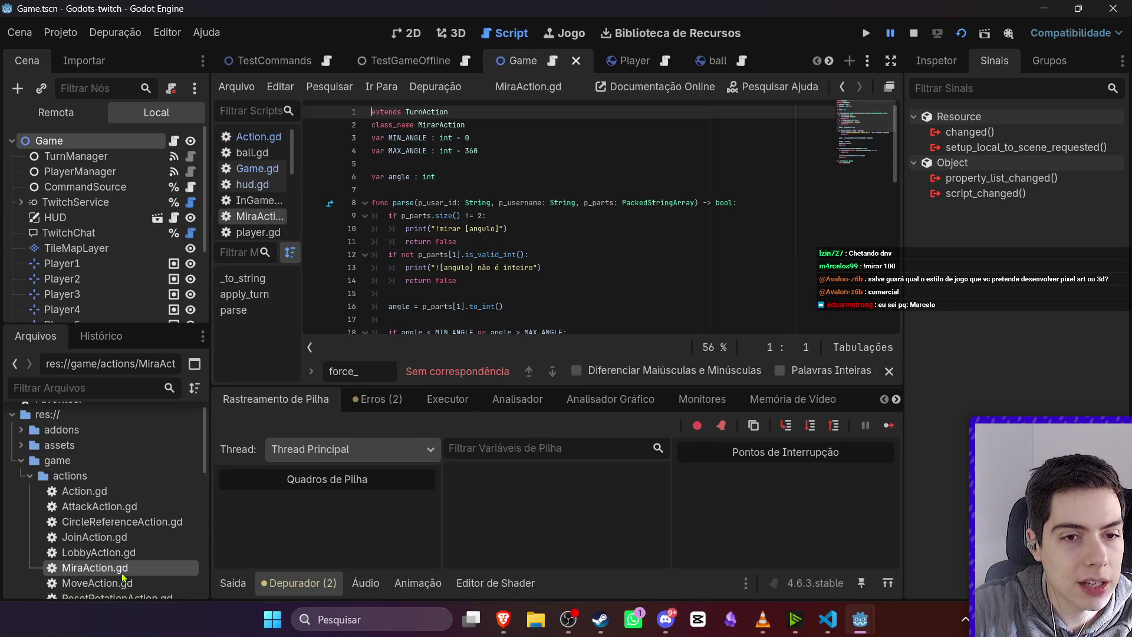
{"action": "scroll", "coordinate": [428, 328], "scroll_direction": "down", "scroll_amount": 8}
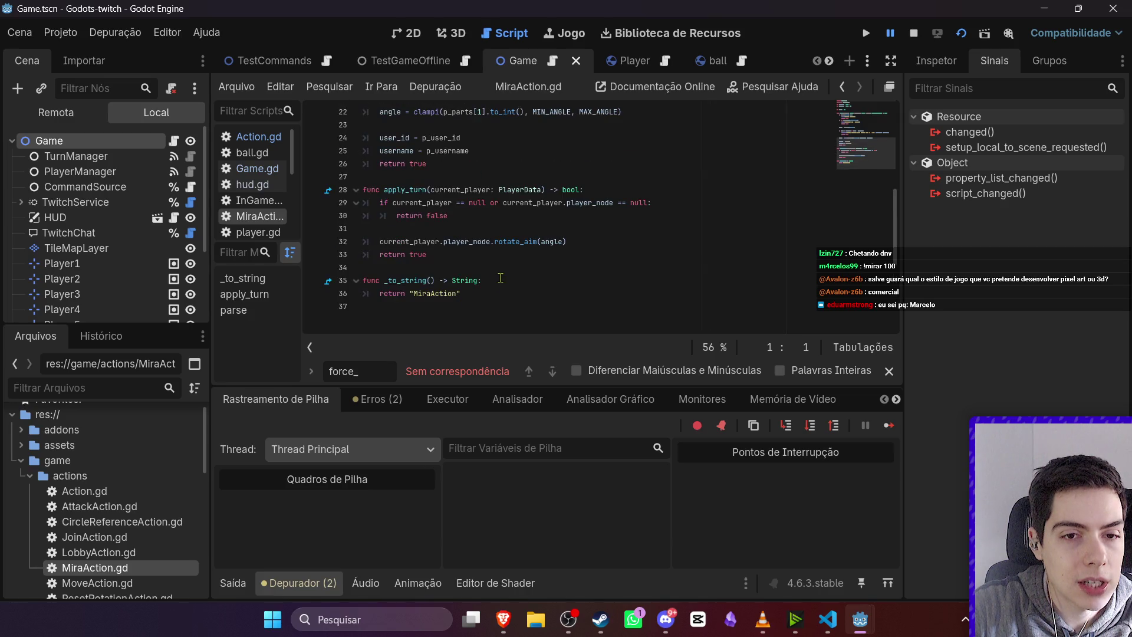
Add action_done.emit() at the end of rotate_aim in player.gd and copy it
{"action": "left_click", "coordinate": [510, 248], "text": "ctrl"}
{"action": "left_click", "coordinate": [563, 242]}
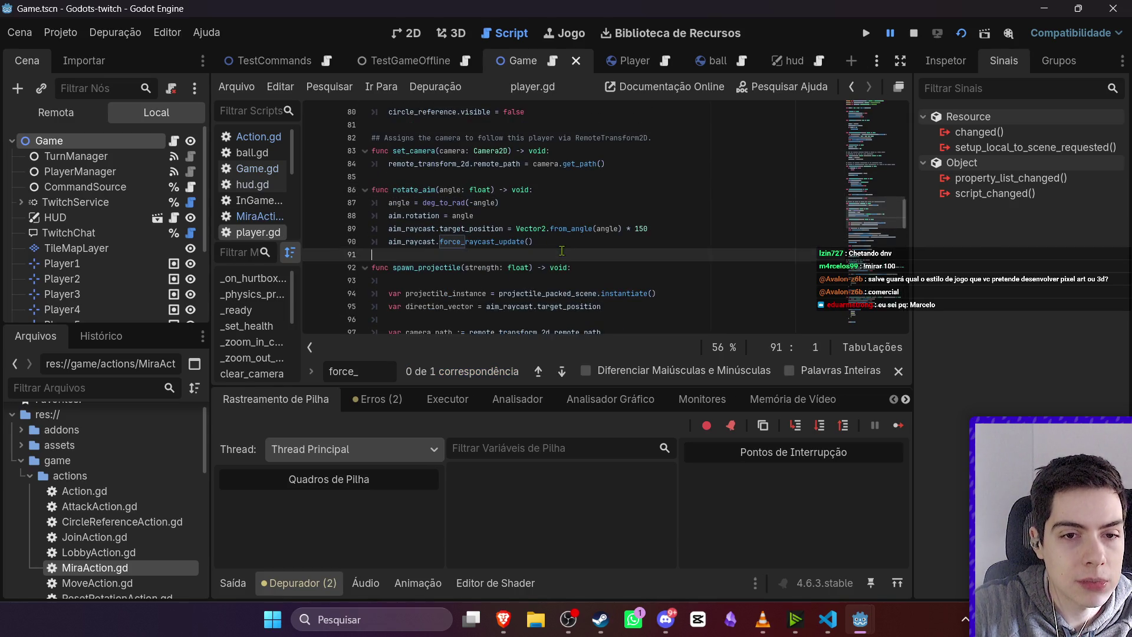
{"action": "key", "text": "Return"}
{"action": "type", "text": "act"}
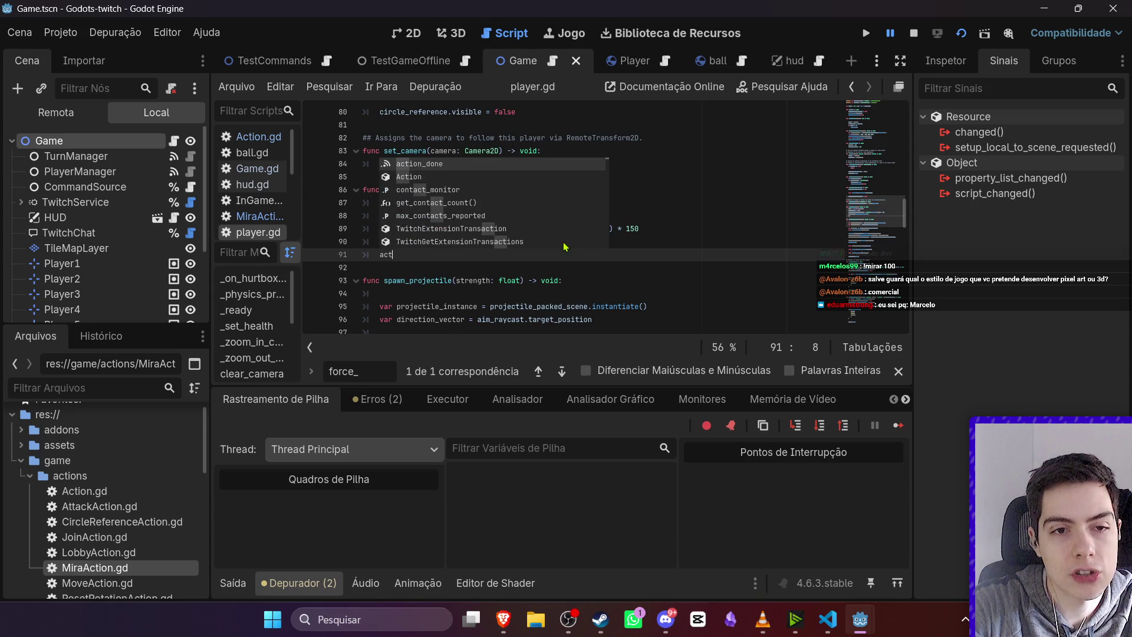
{"action": "type", "text": "ion_done.emit("}
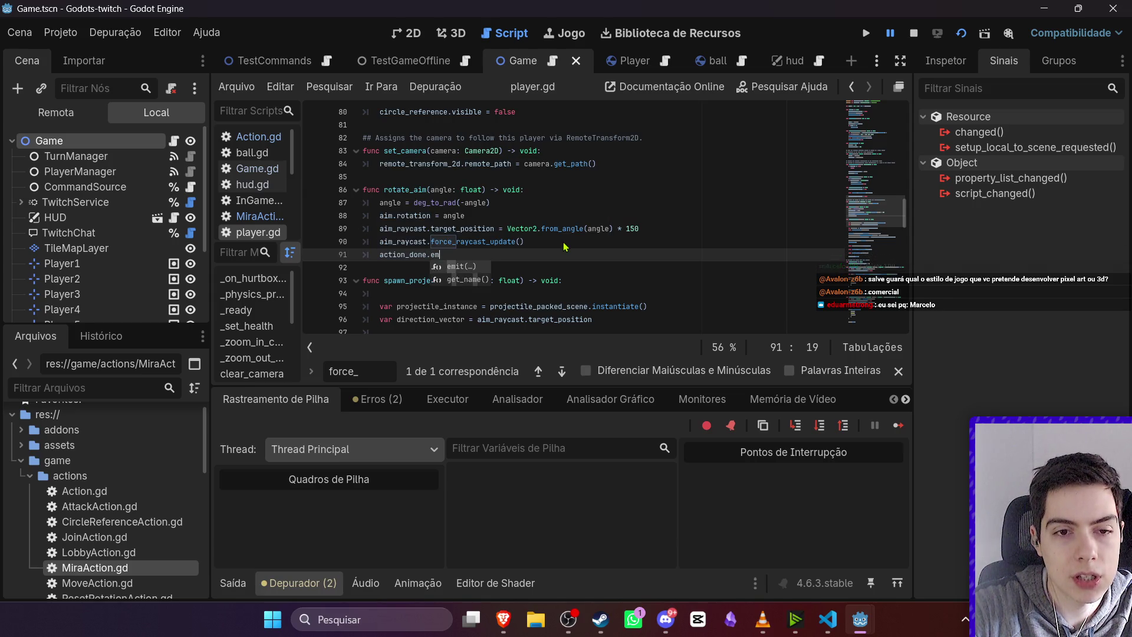
{"action": "left_click_drag", "start_coordinate": [464, 254], "coordinate": [356, 257]}
{"action": "key", "text": "ctrl+c"}
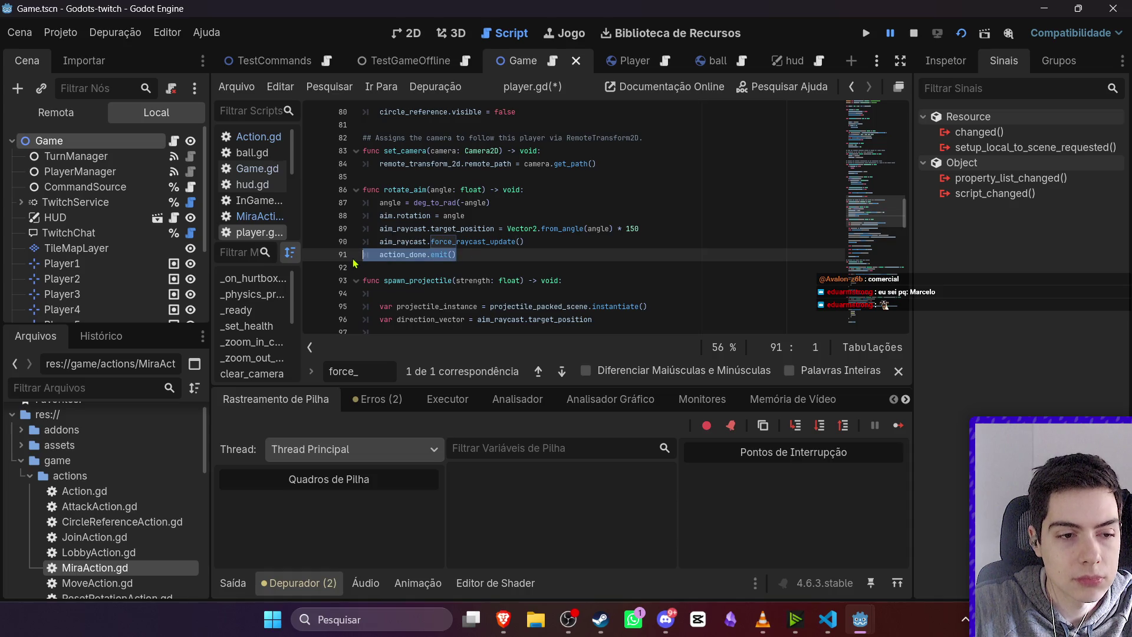
Paste action_done.emit() after show_circle_reference() in PlayerData.gd's request_circle_reference
{"action": "double_click", "coordinate": [122, 522]}
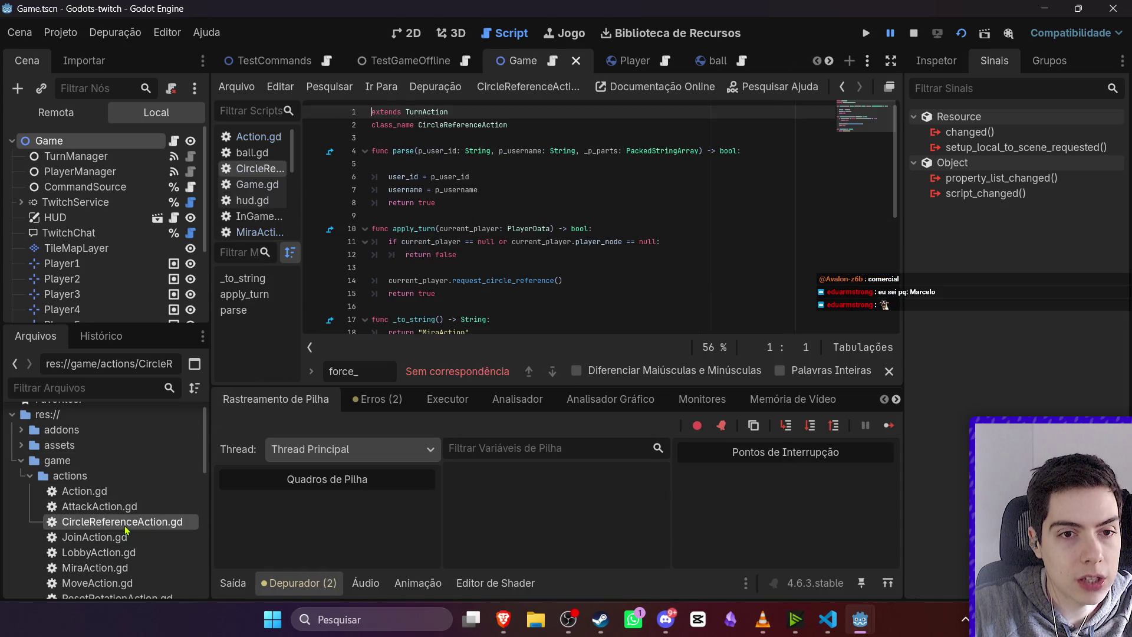
{"action": "scroll", "coordinate": [460, 267], "scroll_direction": "down", "scroll_amount": 4}
{"action": "left_click", "coordinate": [477, 124], "text": "ctrl"}
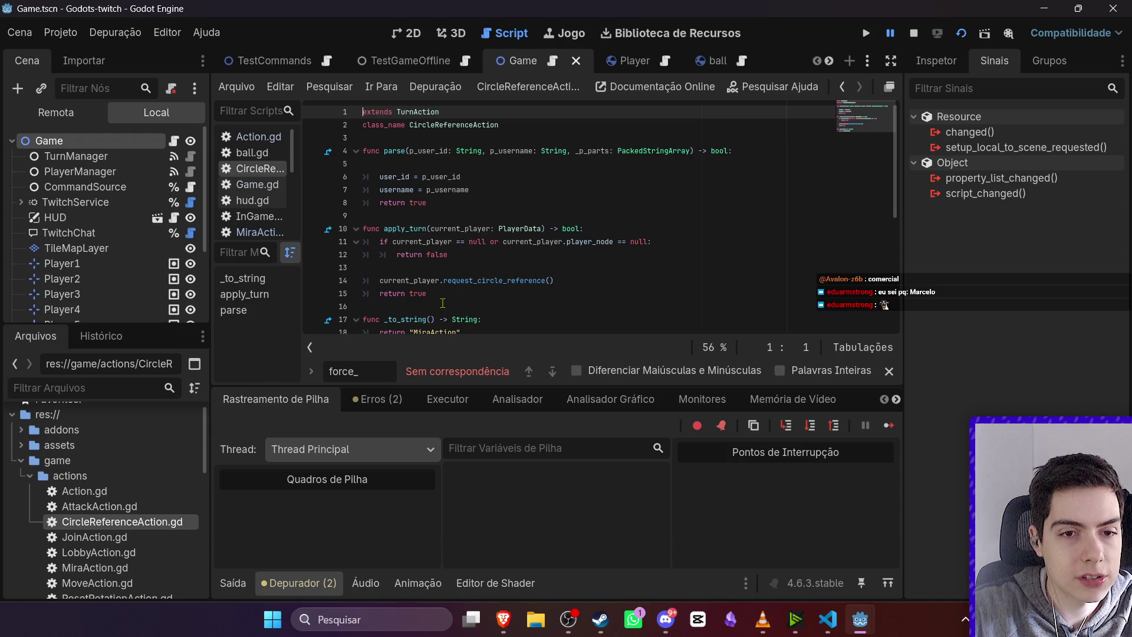
{"action": "left_click", "coordinate": [551, 232]}
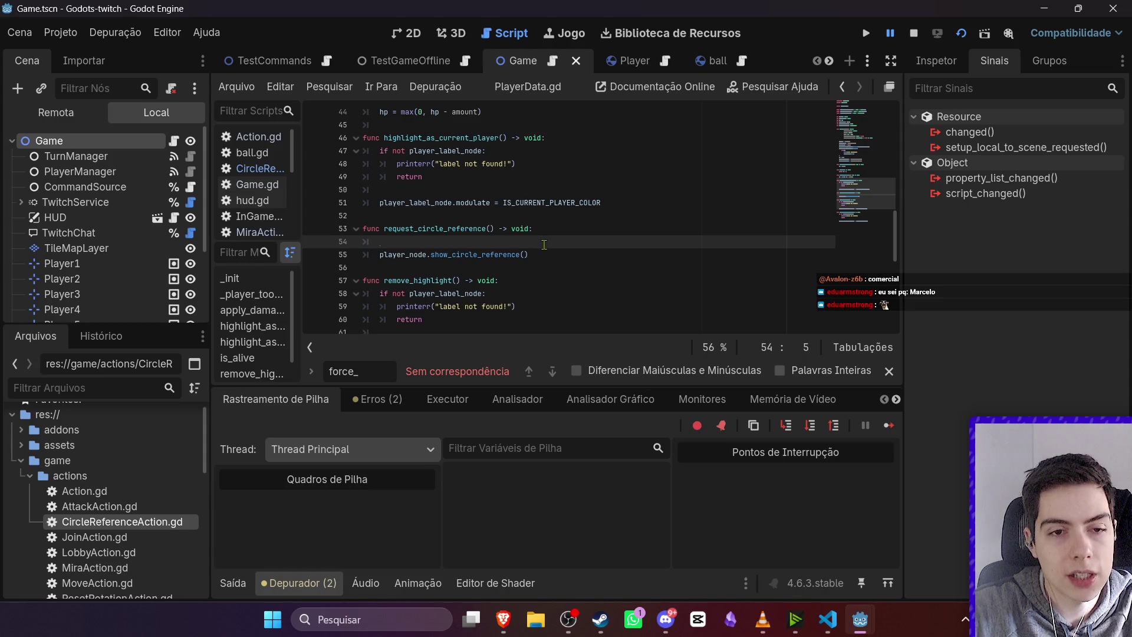
{"action": "left_click", "coordinate": [548, 245]}
{"action": "key", "text": "Return"}
{"action": "key", "text": "ctrl+v"}
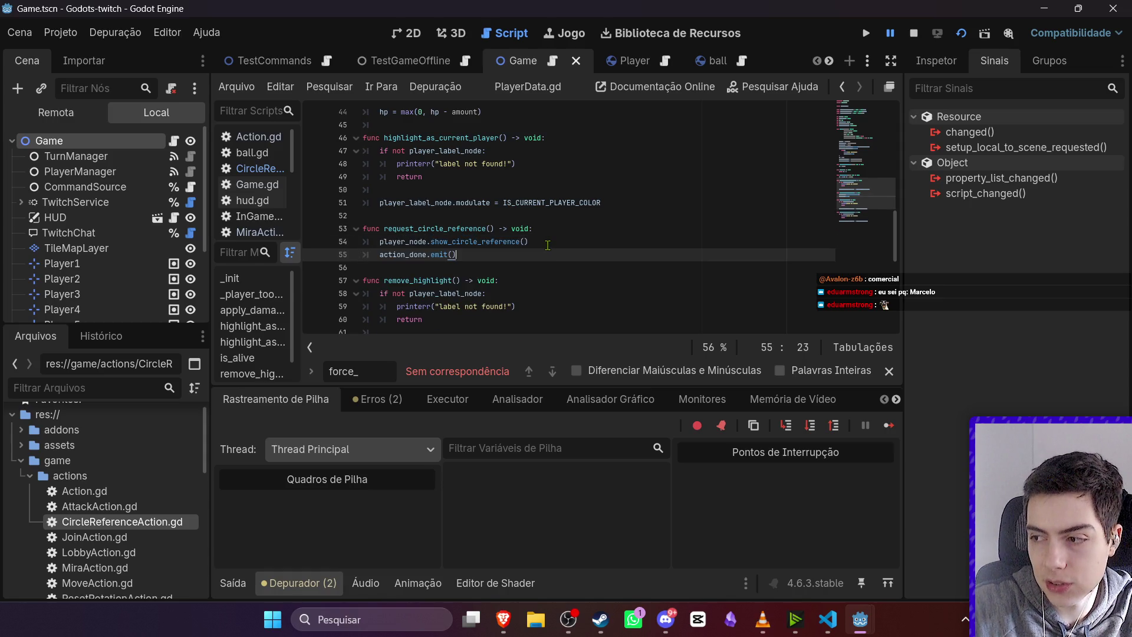
{"action": "left_click", "coordinate": [565, 240]}
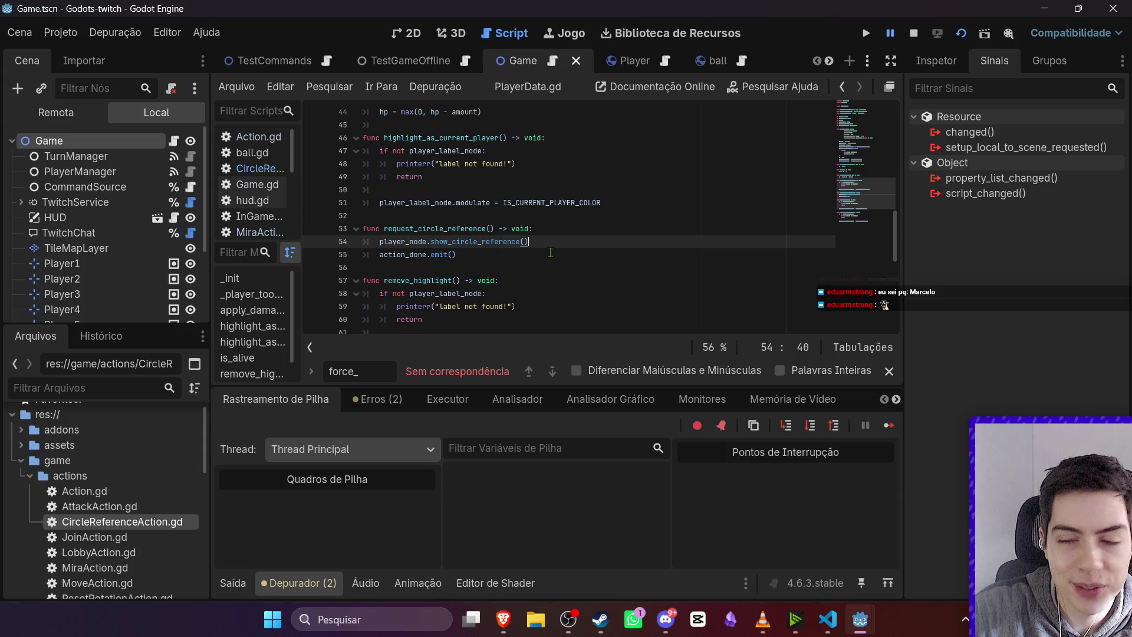
{"action": "scroll", "coordinate": [138, 541], "scroll_direction": "down", "scroll_amount": 1}
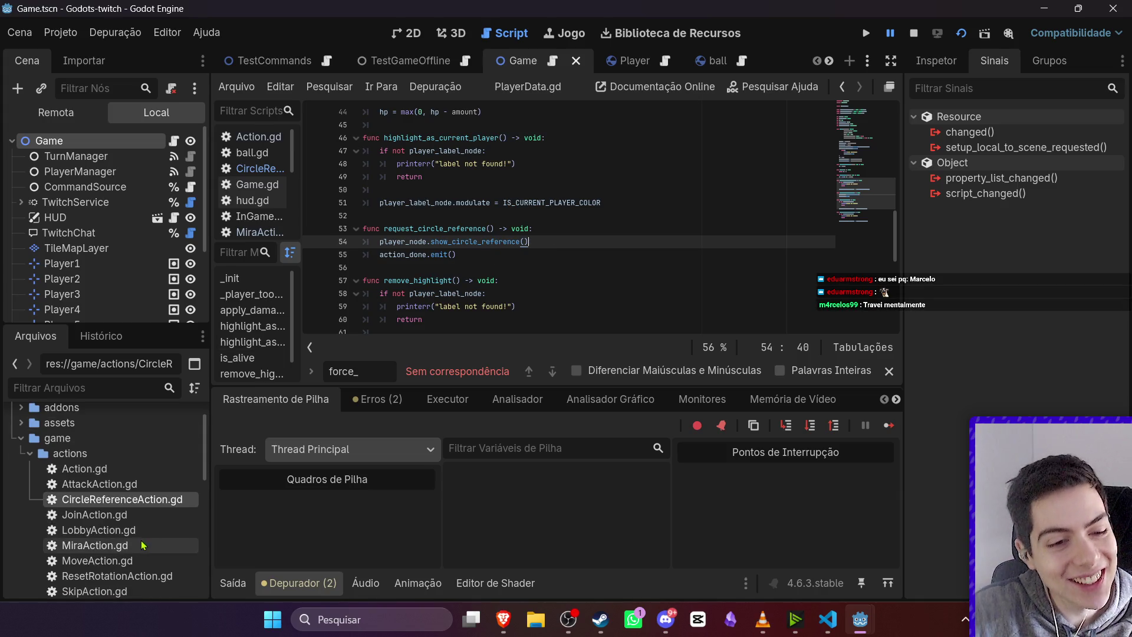
Add action_done.emit() after the reset_rotation call in ResetRotationAction.gd and save
{"action": "double_click", "coordinate": [130, 580]}
{"action": "scroll", "coordinate": [486, 294], "scroll_direction": "down", "scroll_amount": 3}
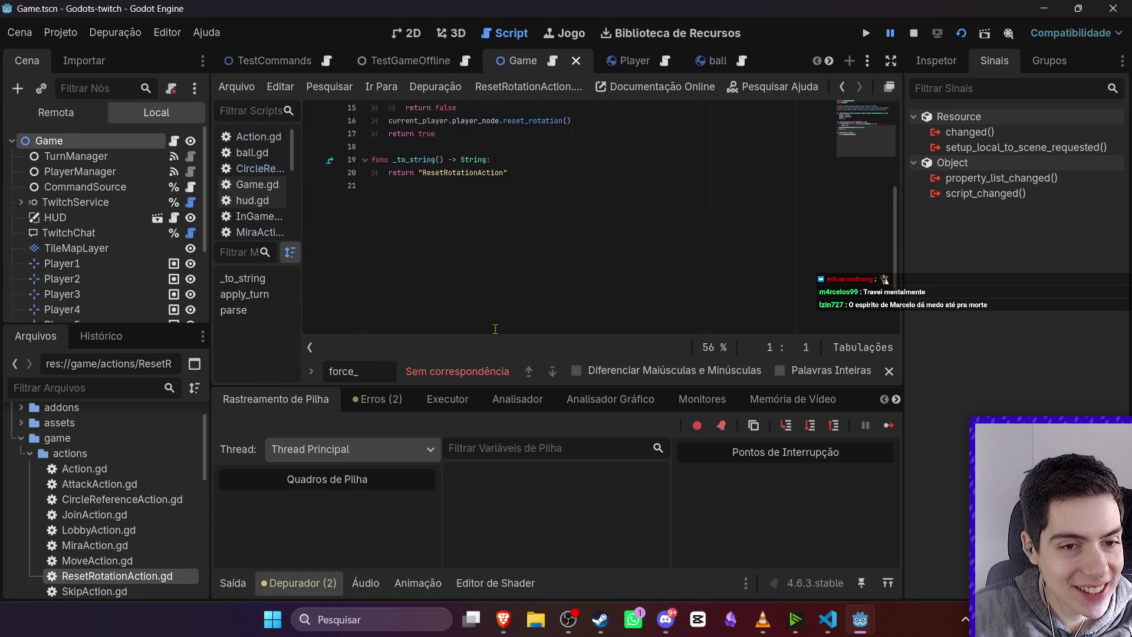
{"action": "left_click", "coordinate": [585, 190]}
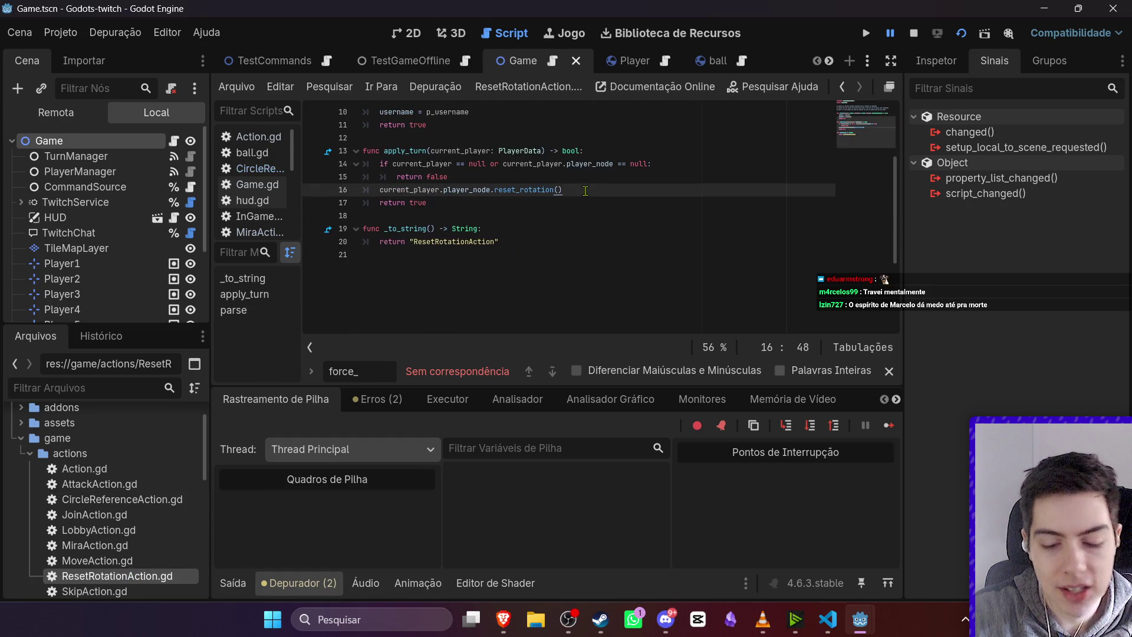
{"action": "key", "text": "Return"}
{"action": "type", "text": "action_done.emit()"}
{"action": "key", "text": "ctrl+s"}
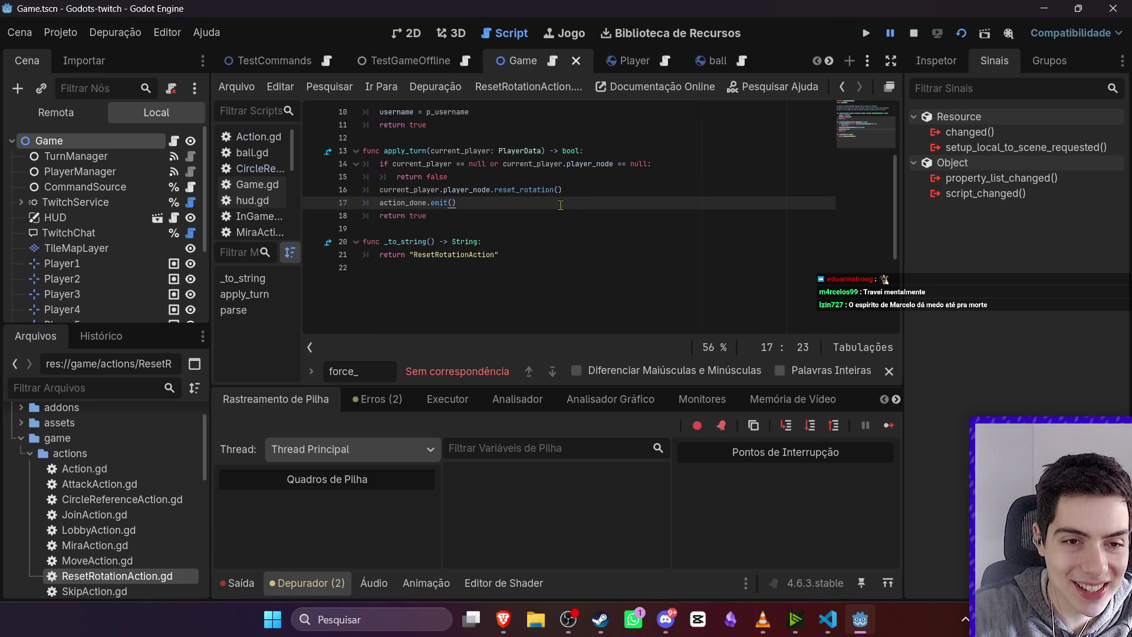
{"action": "scroll", "coordinate": [450, 230], "scroll_direction": "up", "scroll_amount": 3}
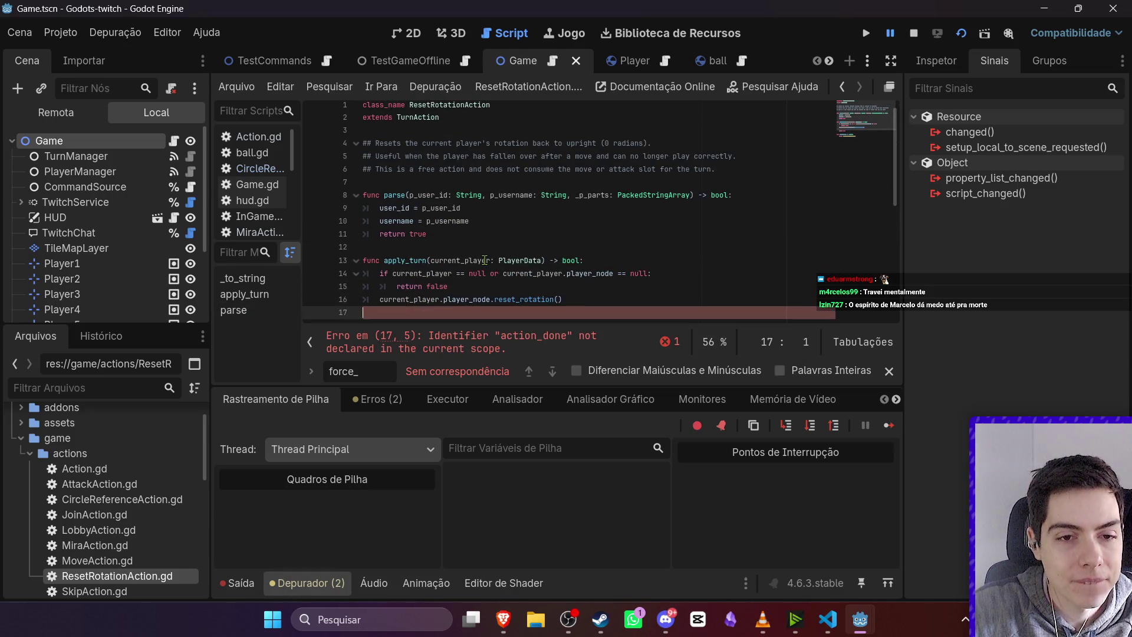
Paste action_done.emit() at the end of reset_rotation in player.gd and save
{"action": "left_click", "coordinate": [525, 300], "text": "ctrl"}
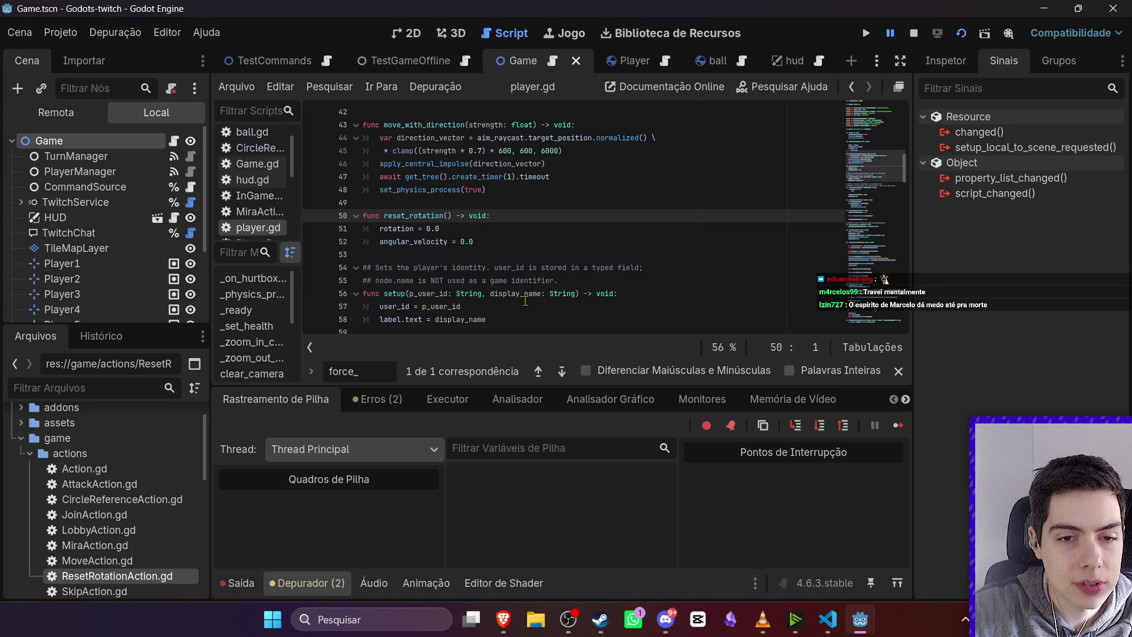
{"action": "left_click", "coordinate": [461, 243]}
{"action": "key", "text": "Return"}
{"action": "key", "text": "BackSpace"}
{"action": "key", "text": "ctrl+v"}
{"action": "key", "text": "ctrl+s"}
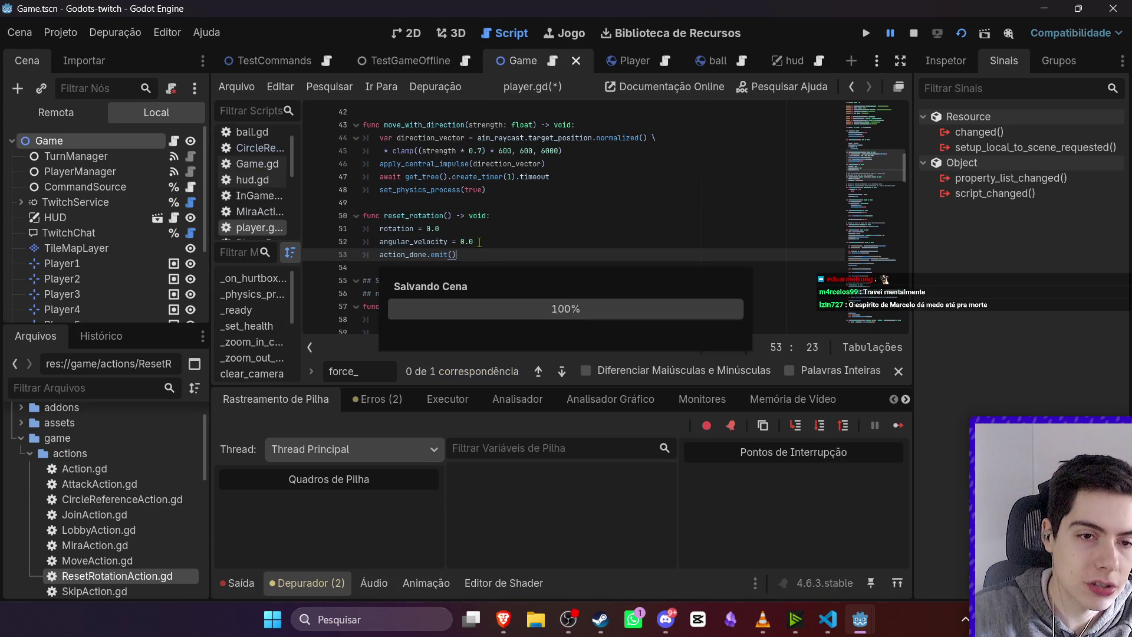
{"action": "scroll", "coordinate": [131, 570], "scroll_direction": "down", "scroll_amount": 1}
Look through SkipAction.gd, ResetRotationAction.gd and MoveAction.gd, then run the game
{"action": "double_click", "coordinate": [131, 570]}
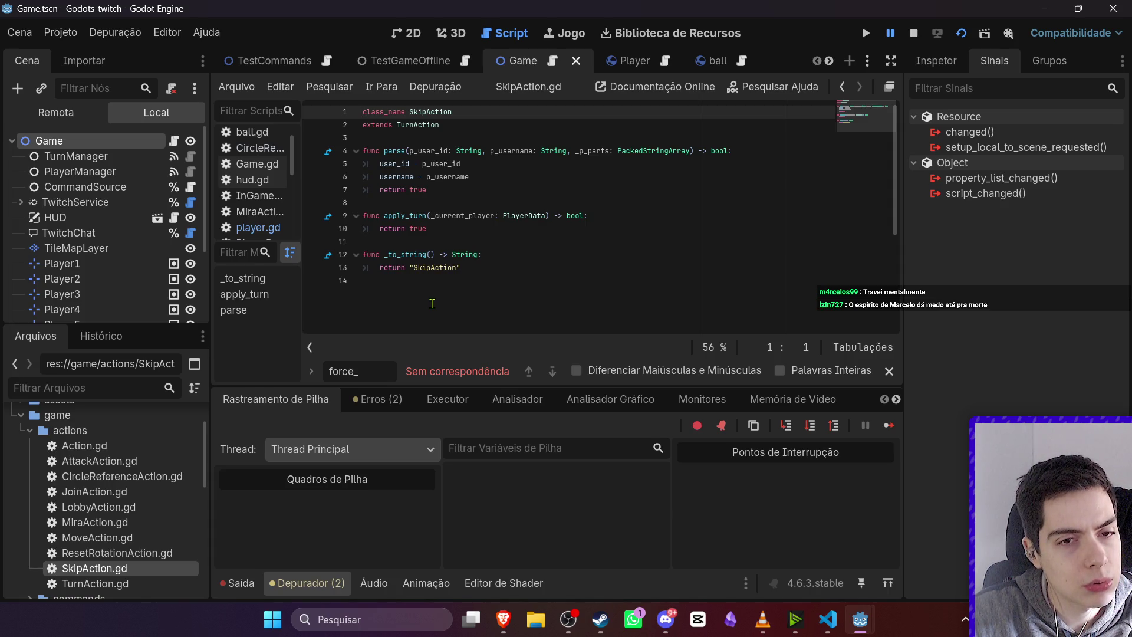
{"action": "left_click", "coordinate": [124, 583]}
{"action": "double_click", "coordinate": [124, 554]}
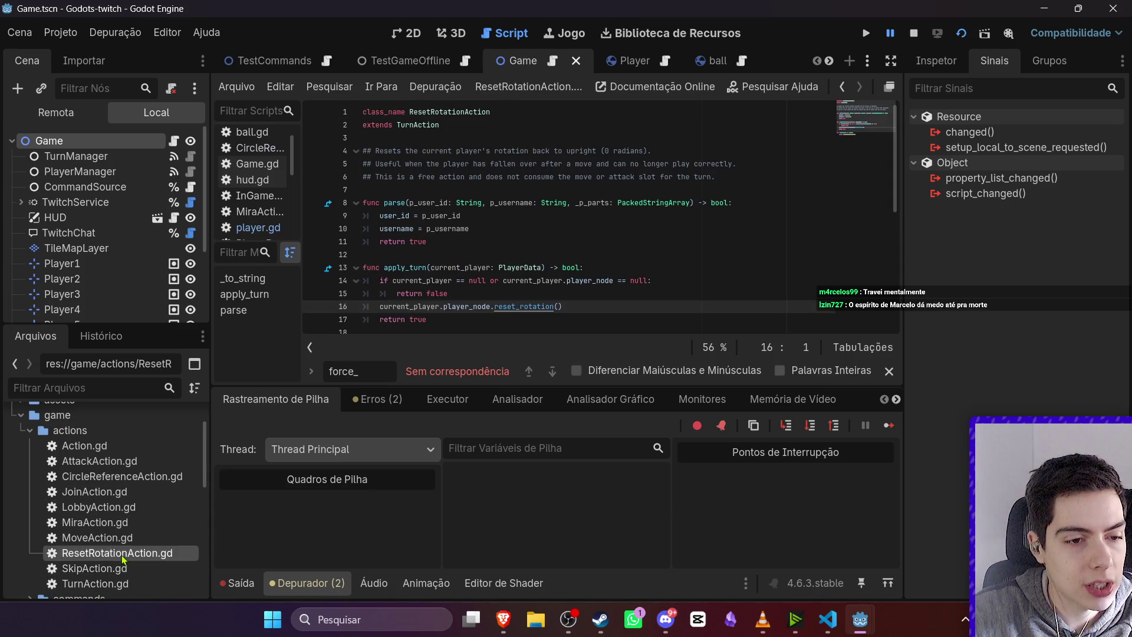
{"action": "double_click", "coordinate": [98, 537]}
{"action": "key", "text": "F5"}
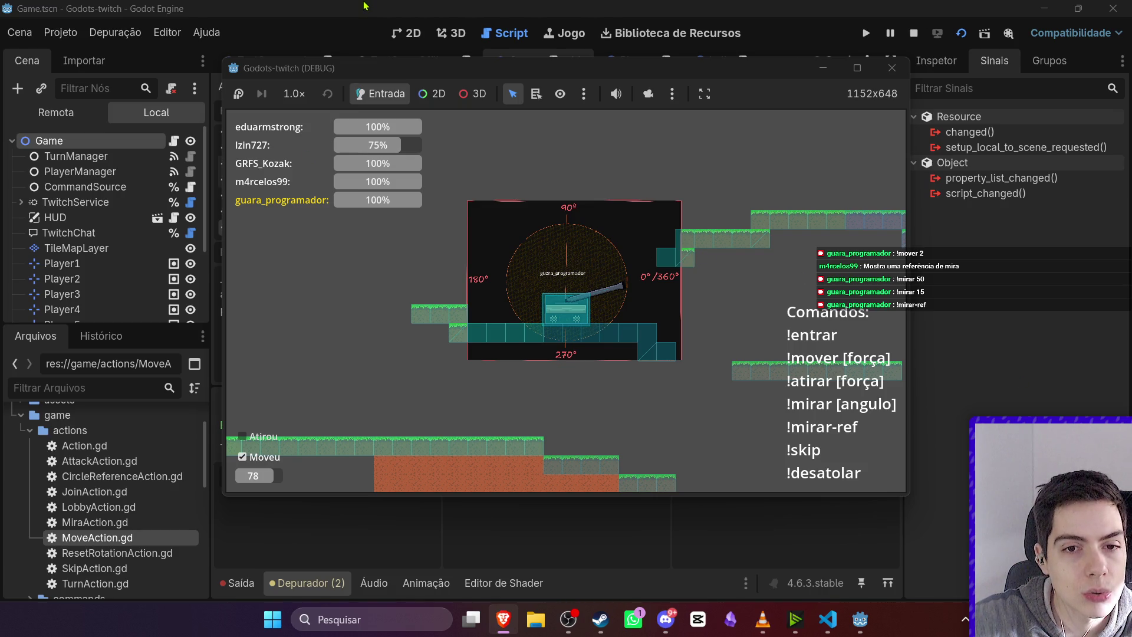
Show CircleReference in the Player scene and move it about 35 px down onto the tank
{"action": "left_click", "coordinate": [412, 10]}
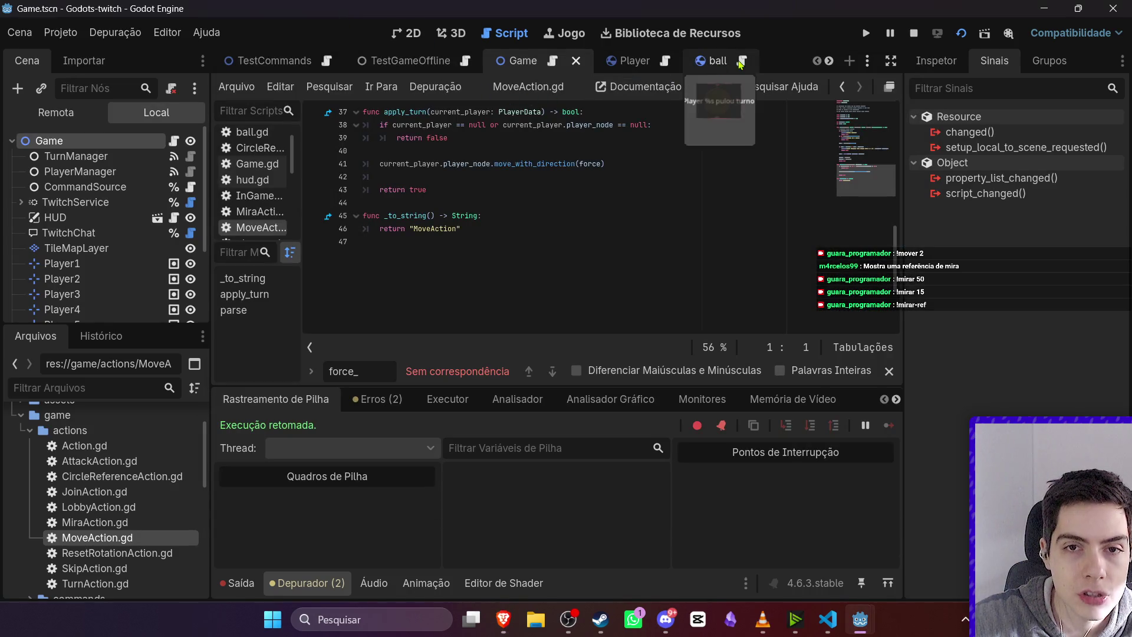
{"action": "left_click", "coordinate": [403, 32]}
{"action": "scroll", "coordinate": [537, 288], "scroll_direction": "down", "scroll_amount": 4}
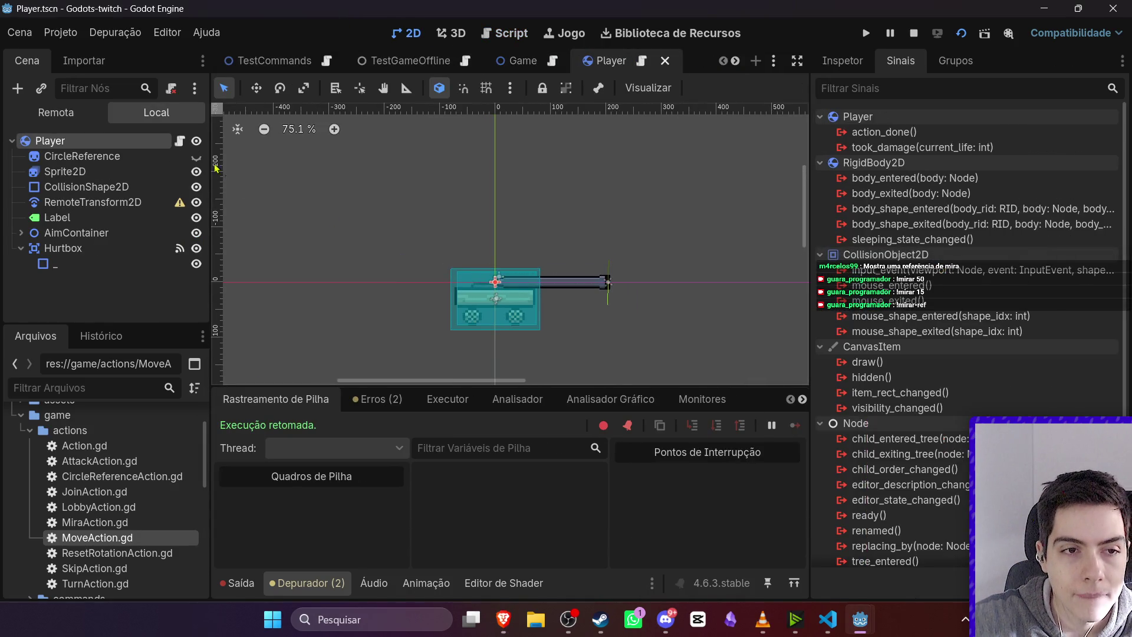
{"action": "left_click", "coordinate": [197, 156]}
{"action": "scroll", "coordinate": [479, 289], "scroll_direction": "up", "scroll_amount": 1}
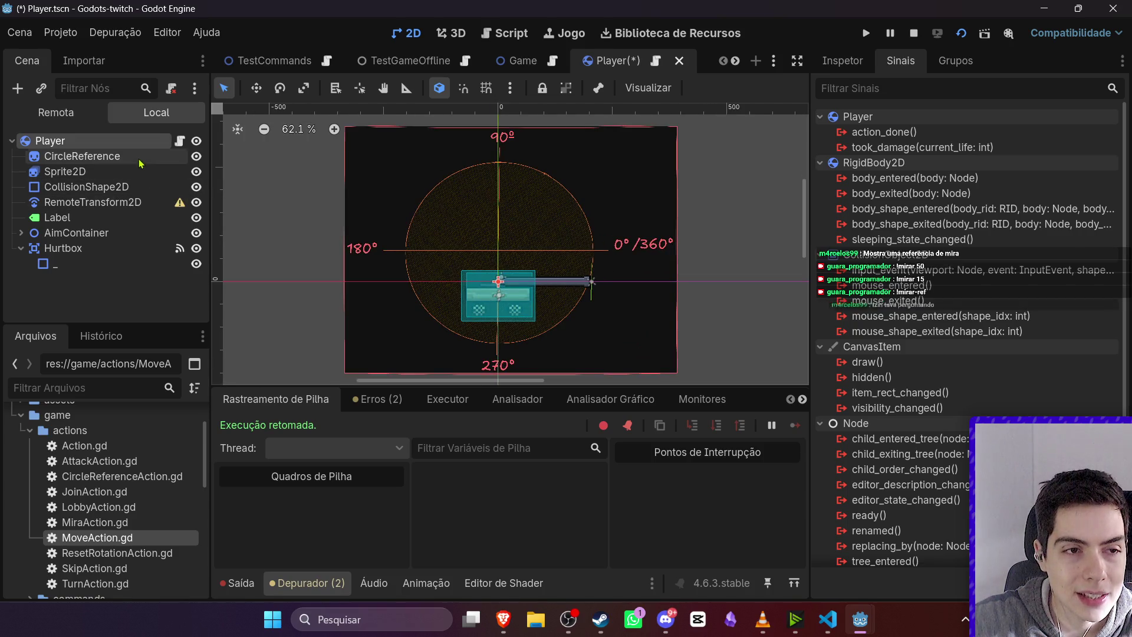
{"action": "left_click", "coordinate": [82, 156]}
{"action": "left_click_drag", "start_coordinate": [539, 197], "coordinate": [540, 231]}
{"action": "left_click", "coordinate": [725, 239]}
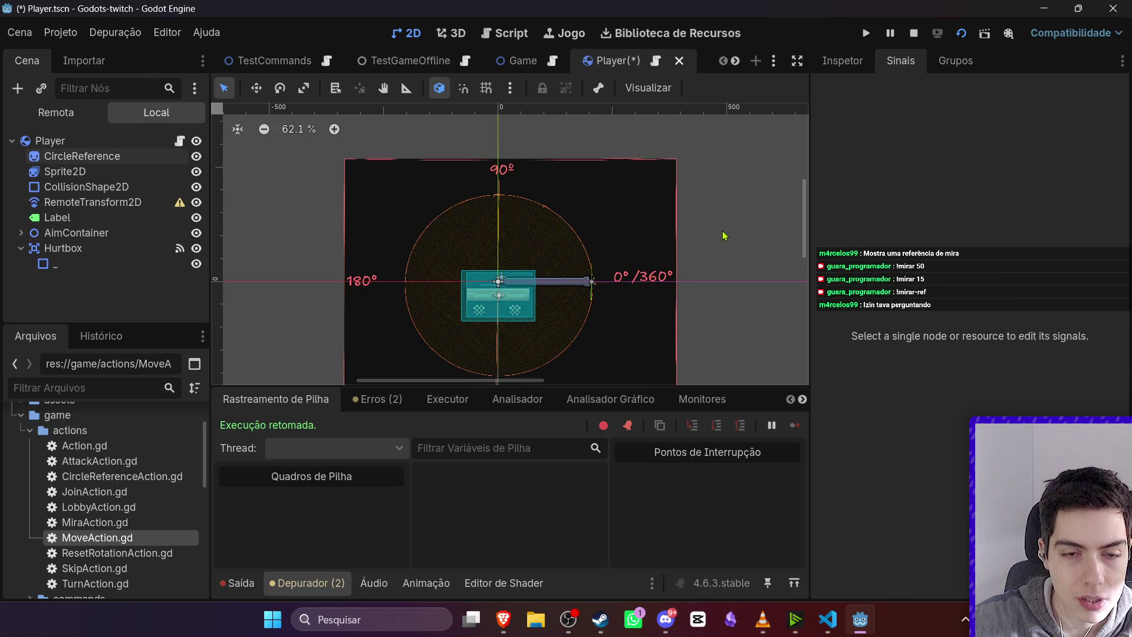
Save the Player scene and hide CircleReference by default
{"action": "key", "text": "ctrl+s"}
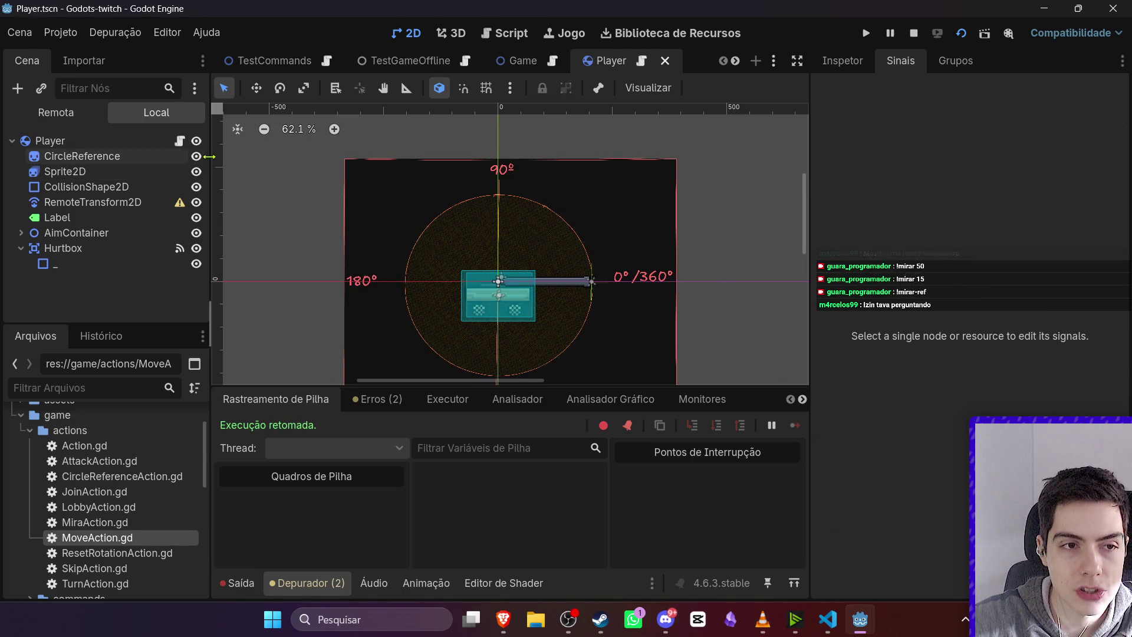
{"action": "left_click", "coordinate": [196, 156]}
{"action": "left_click", "coordinate": [905, 545]}
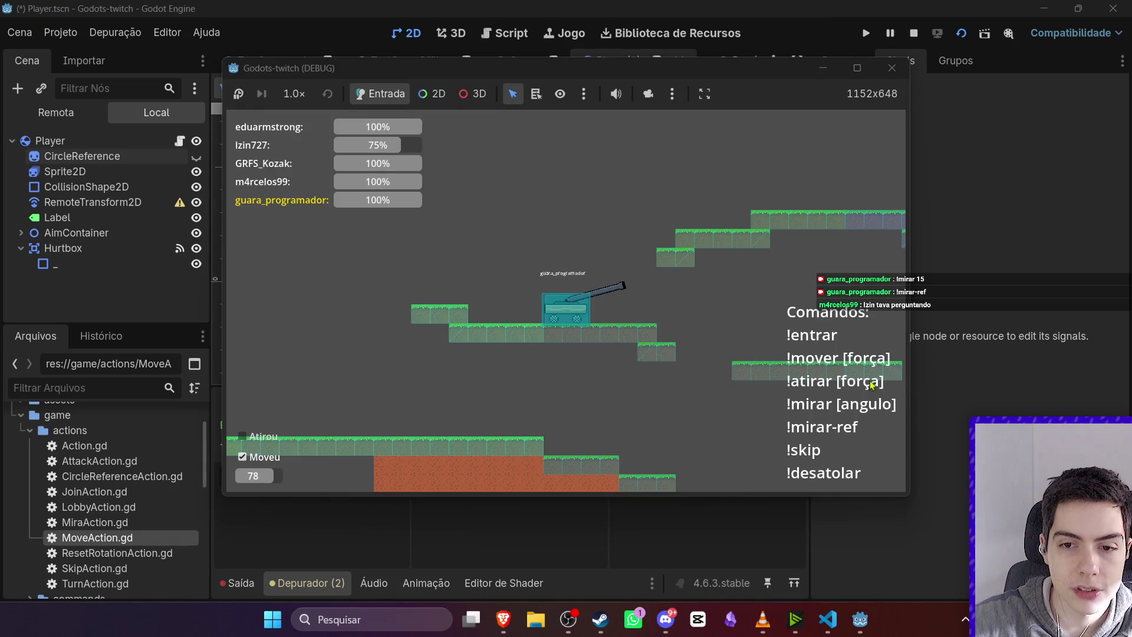
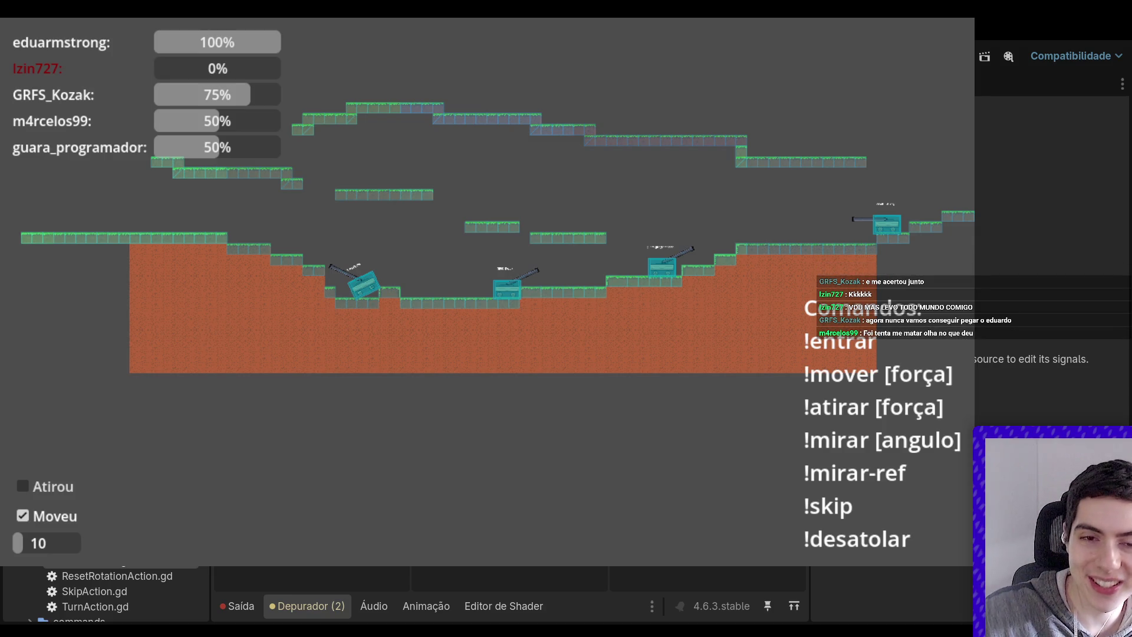
Stop the game test, show test_commands.gd in the TestCommands scene, and select the Camera2D node
{"action": "key", "text": "F8"}
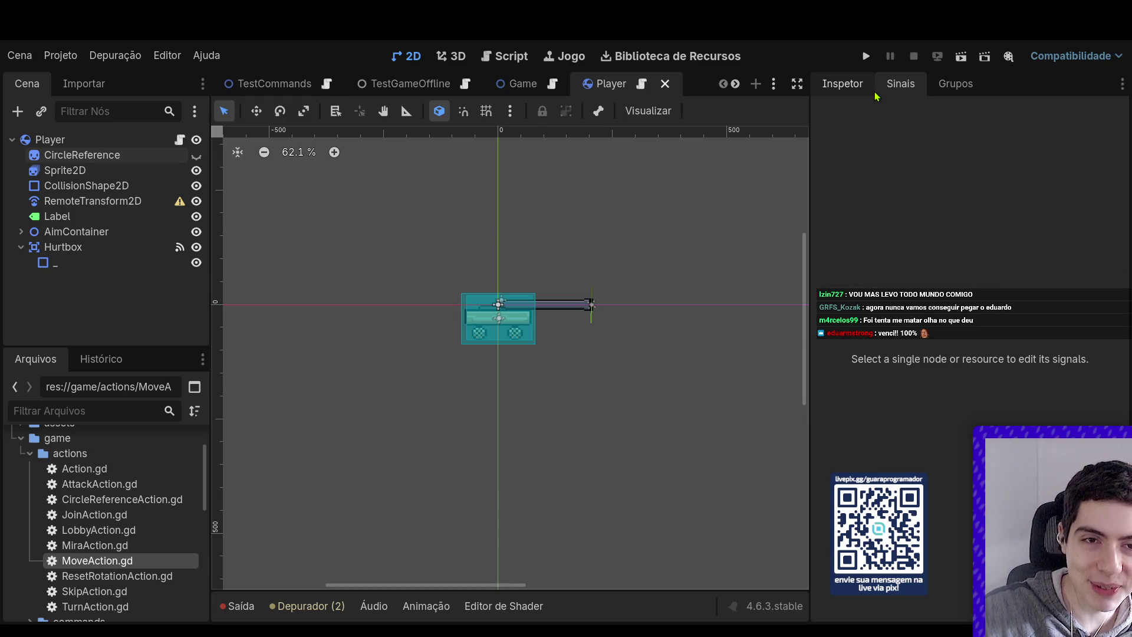
{"action": "left_click", "coordinate": [260, 84]}
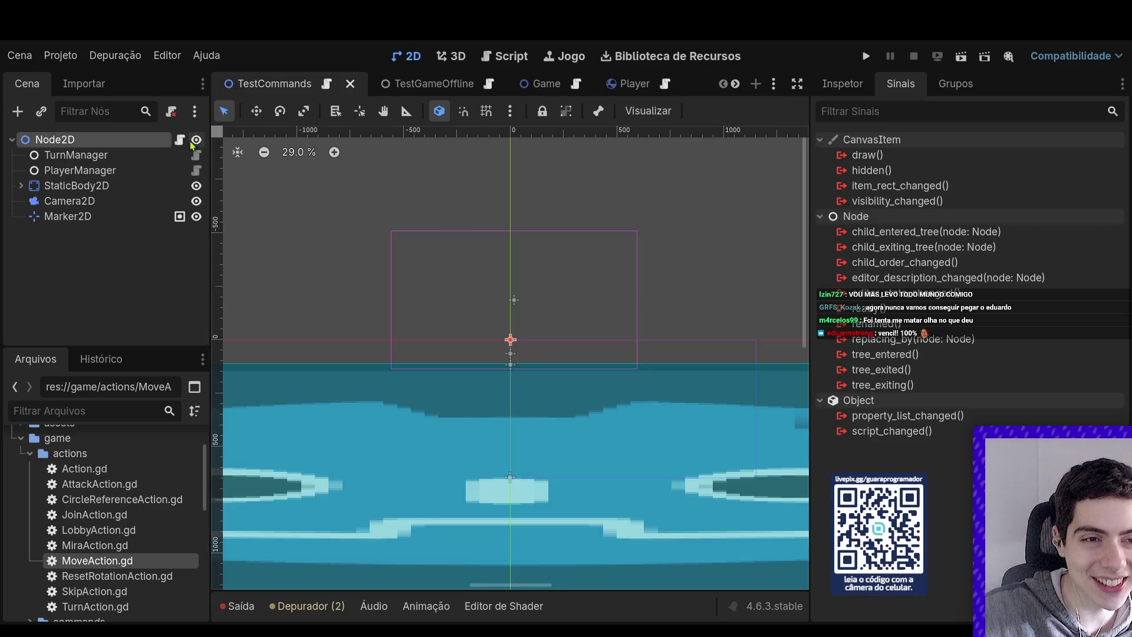
{"action": "left_click", "coordinate": [179, 140]}
{"action": "left_click", "coordinate": [138, 220]}
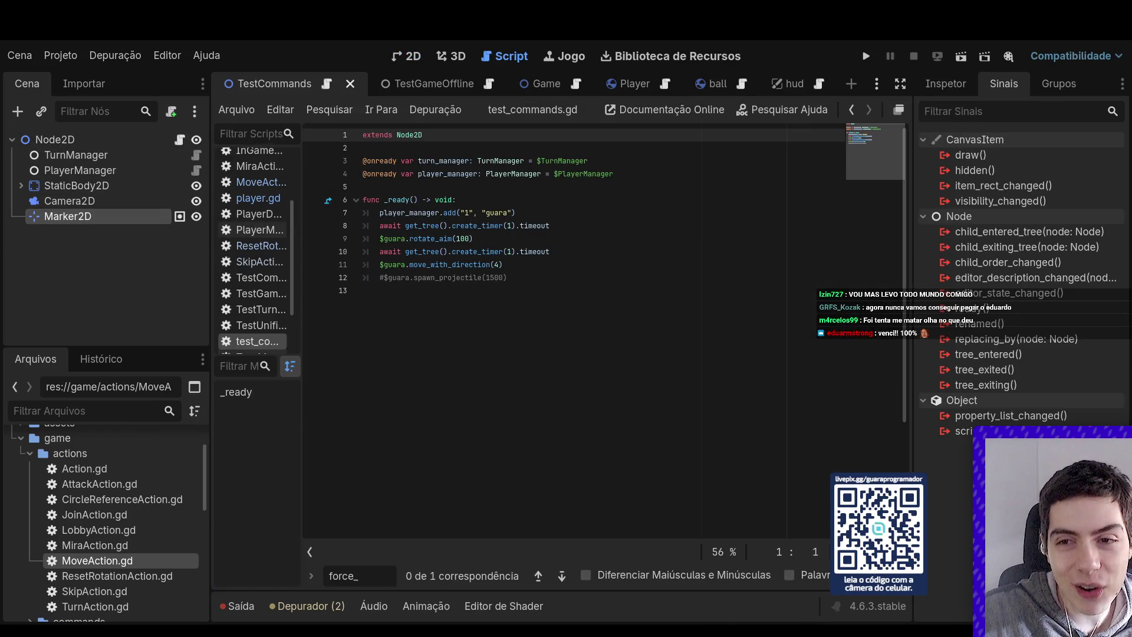
{"action": "left_click", "coordinate": [69, 201]}
Enter 0.5 as the Camera2D's horizontal Zoom in the Inspector, then run the current scene
{"action": "left_click", "coordinate": [946, 83]}
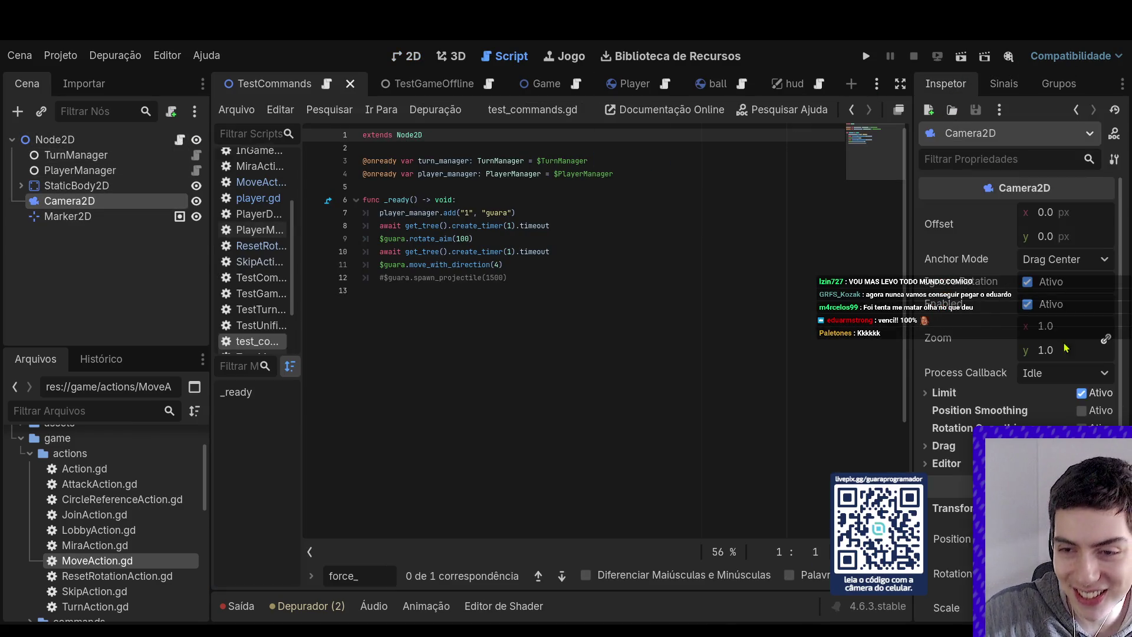
{"action": "left_click", "coordinate": [1055, 326]}
{"action": "type", "text": "05."}
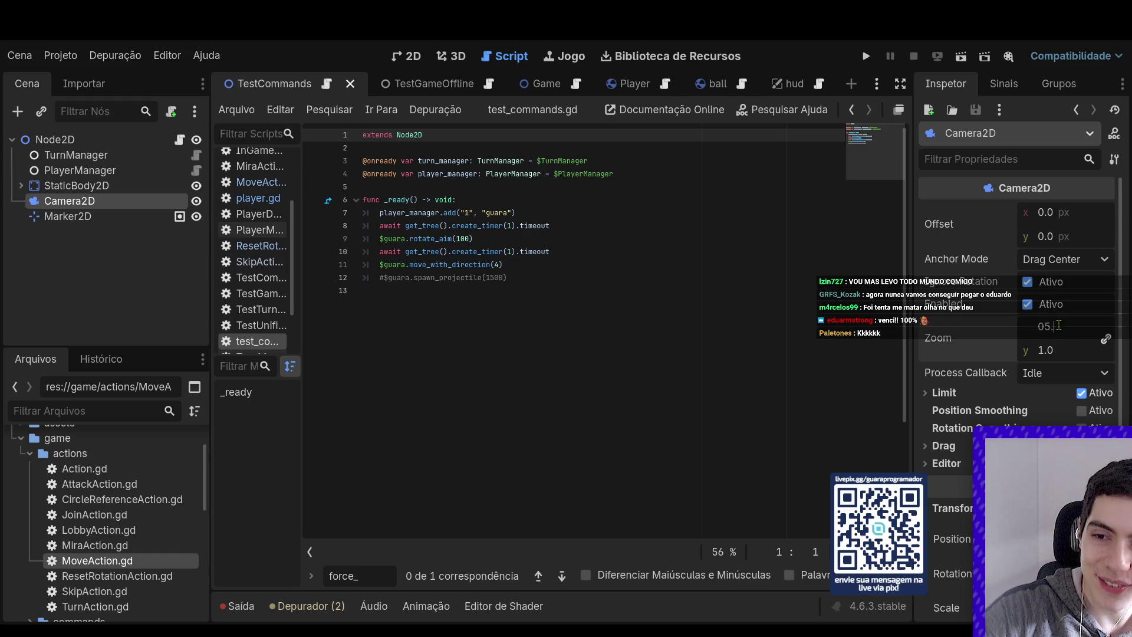
{"action": "key", "text": "BackSpace"}
{"action": "key", "text": "BackSpace"}
{"action": "type", "text": ".5"}
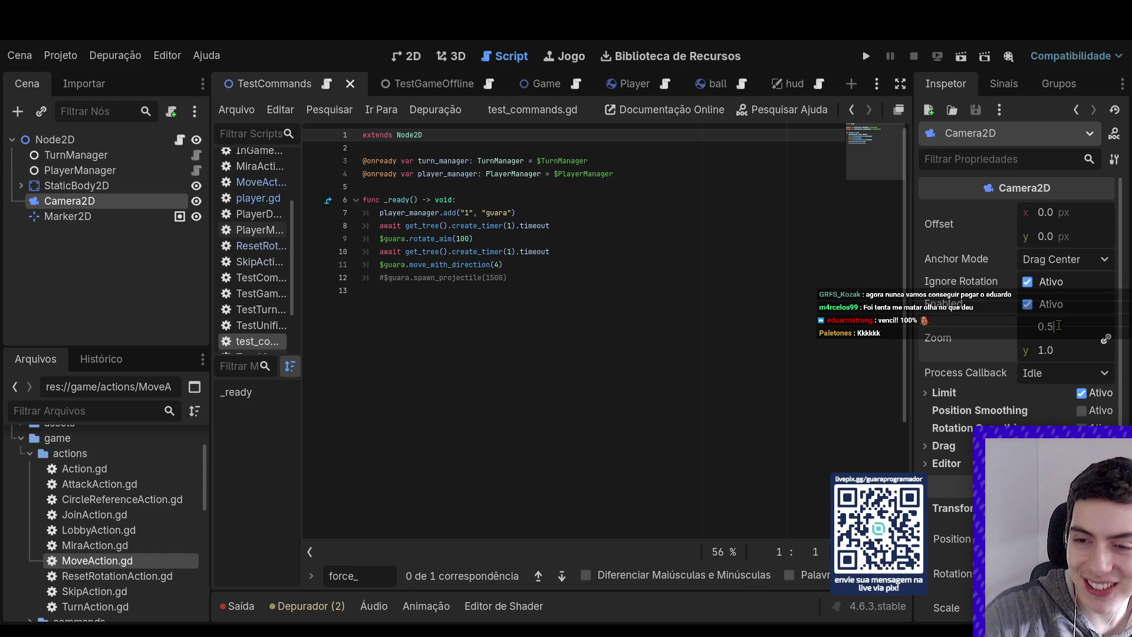
{"action": "key", "text": "Return"}
{"action": "key", "text": "F6"}
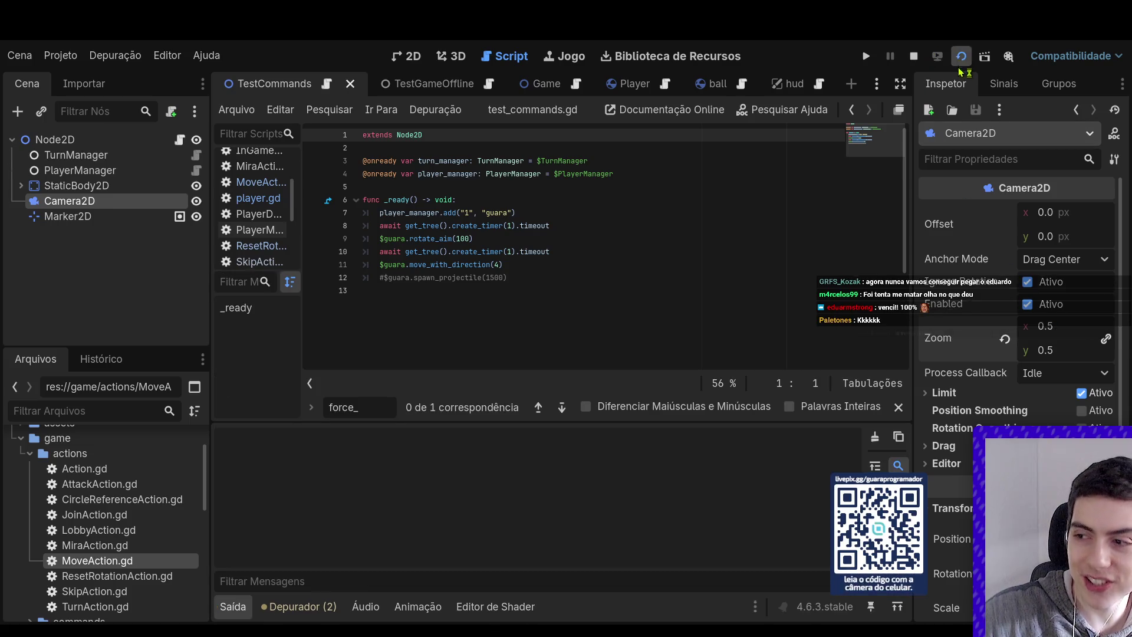